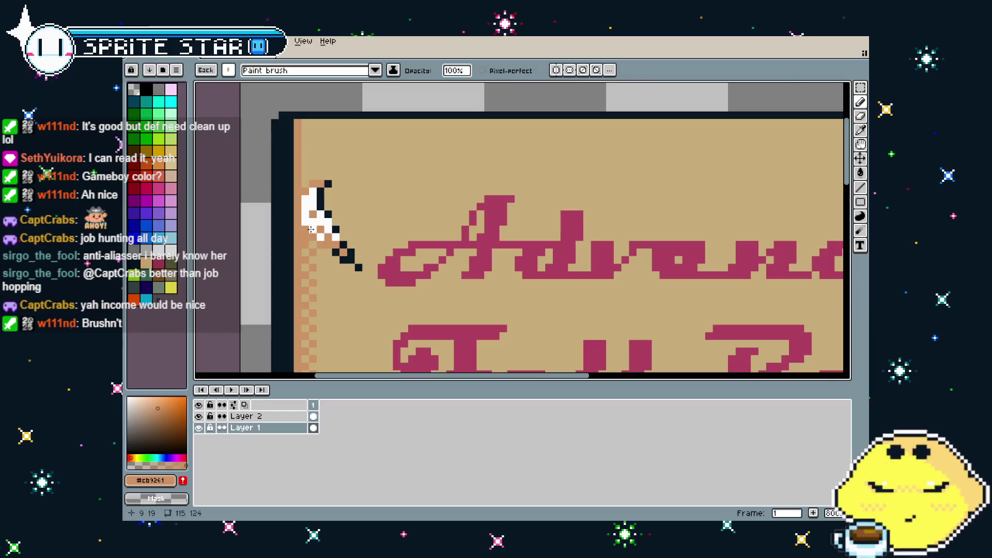
Step: Hide Layer 2, sample the dark border colour and pencil dark pixels along the page's top-left edge
click(199, 417)
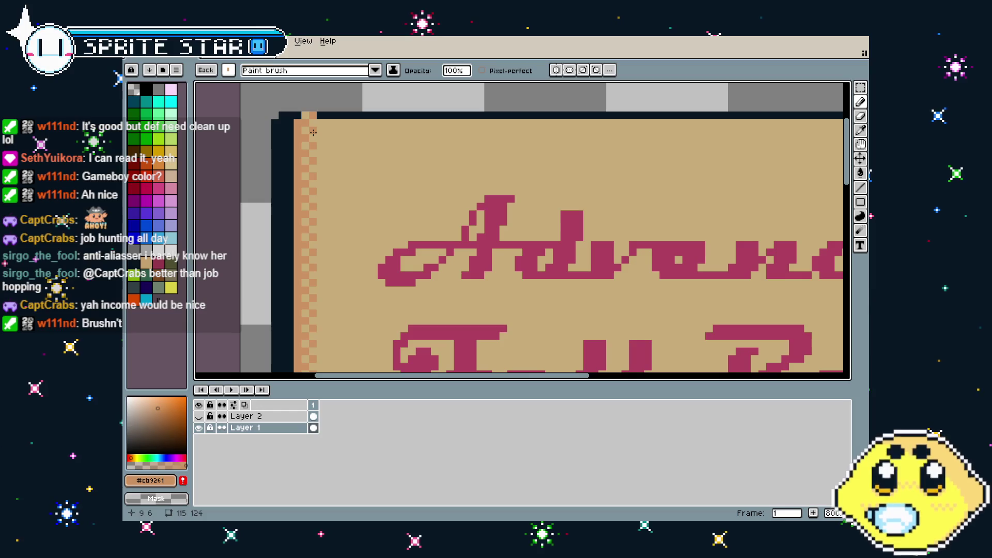
alt+click(336, 115)
drag(305, 101, 309, 124)
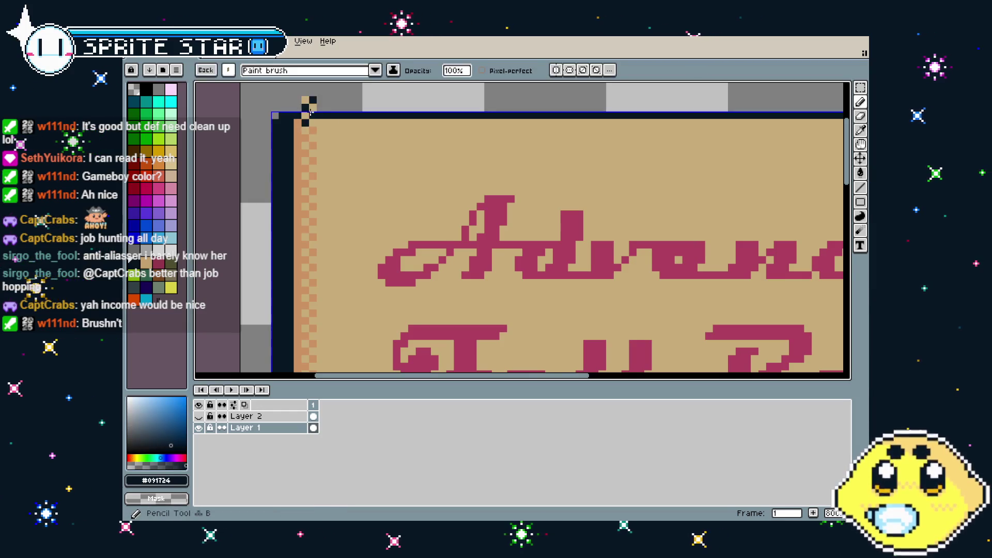
Step: Toggle the saved brushes list and zoom out to bring the whole text block into view
key(ctrl+b)
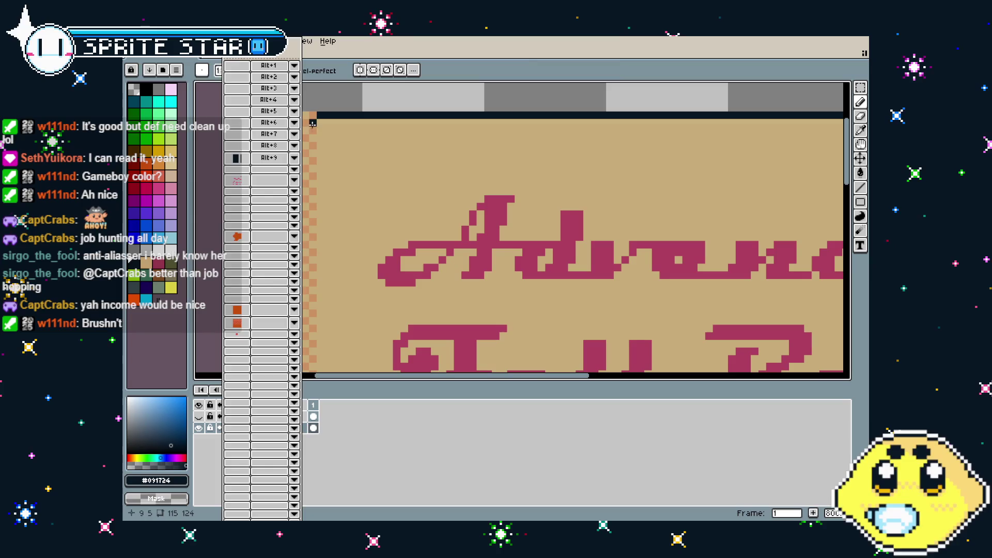
key(ctrl+b)
scroll(313, 121, down, 3)
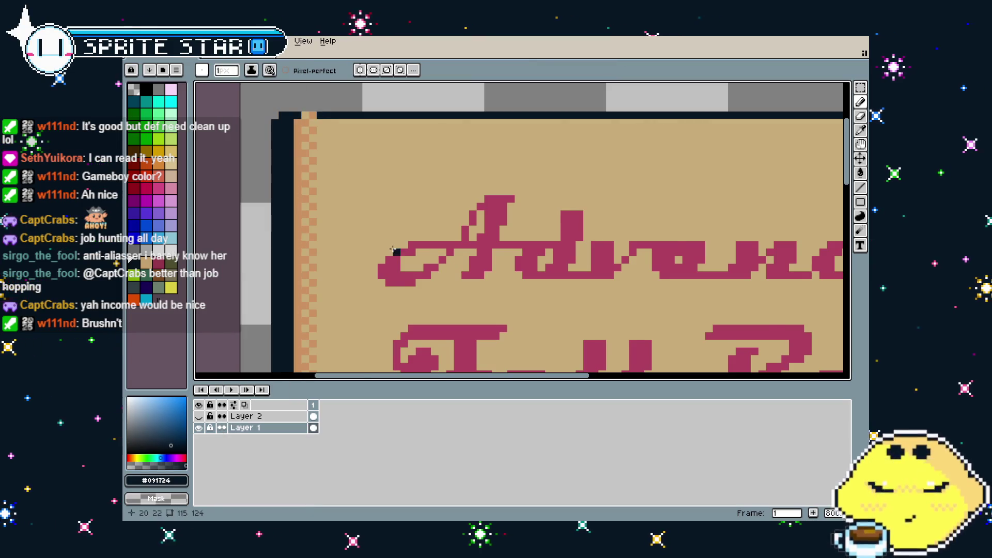
drag(385, 246, 348, 163)
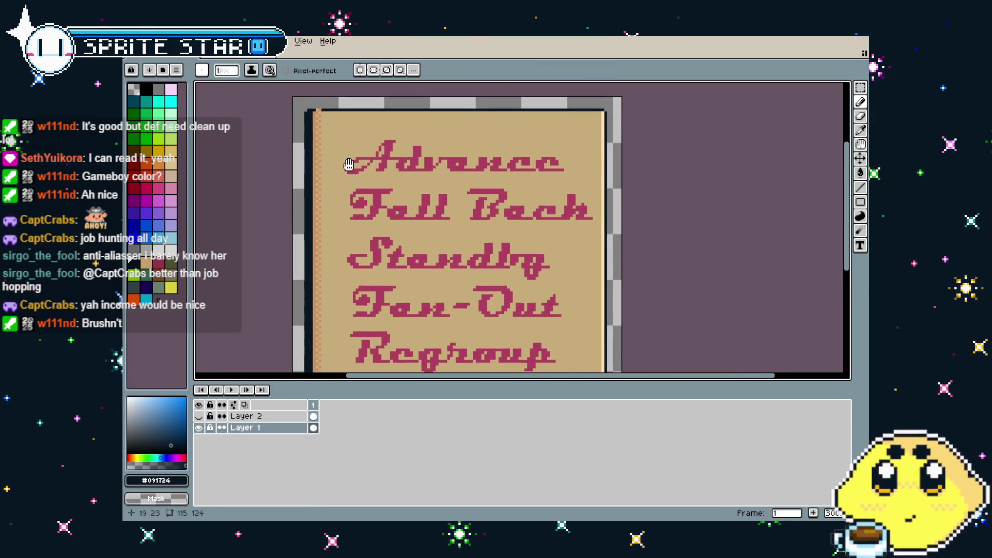
Step: Zoom and pan around the canvas to centre the whole menu page in view
scroll(348, 164, up, 4)
scroll(338, 177, down, 3)
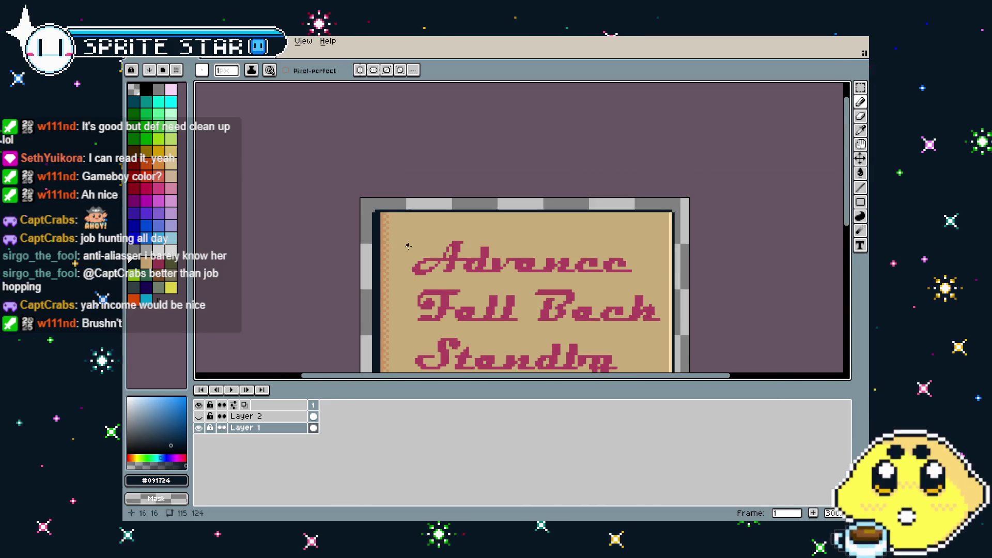
scroll(395, 209, up, 2)
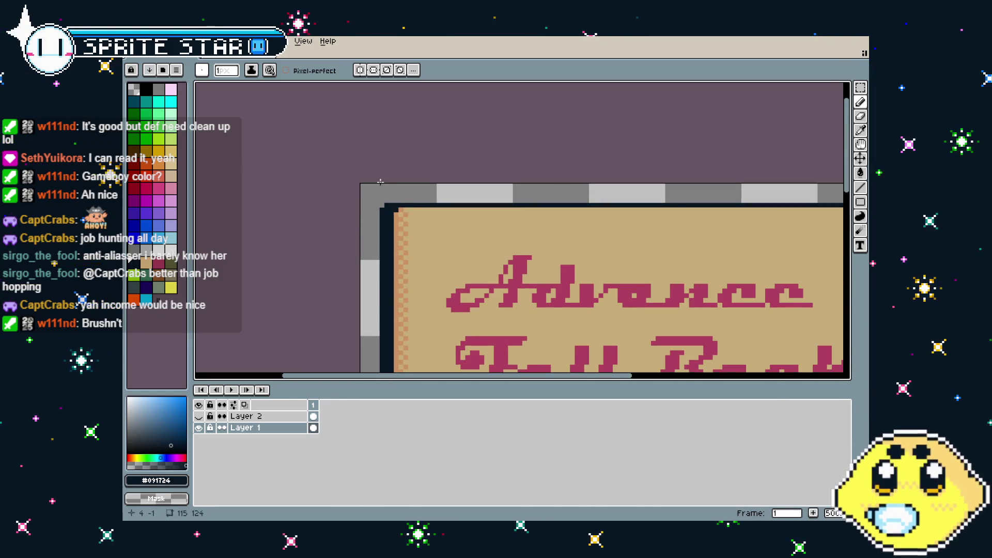
scroll(396, 210, down, 2)
drag(397, 275, 358, 159)
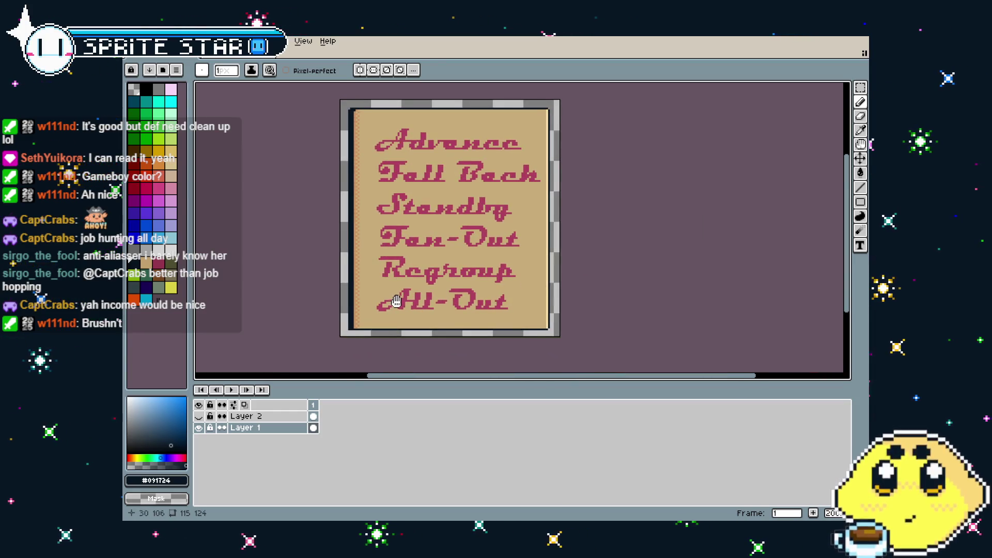
drag(405, 304, 373, 299)
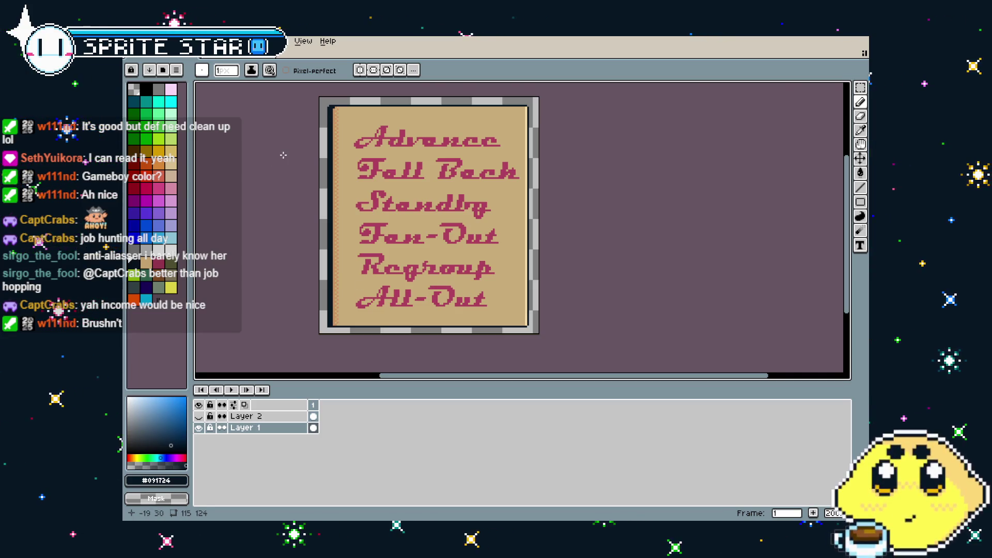
Step: Sample the tan parchment colour, return to the pencil and reframe the whole sign
key(i)
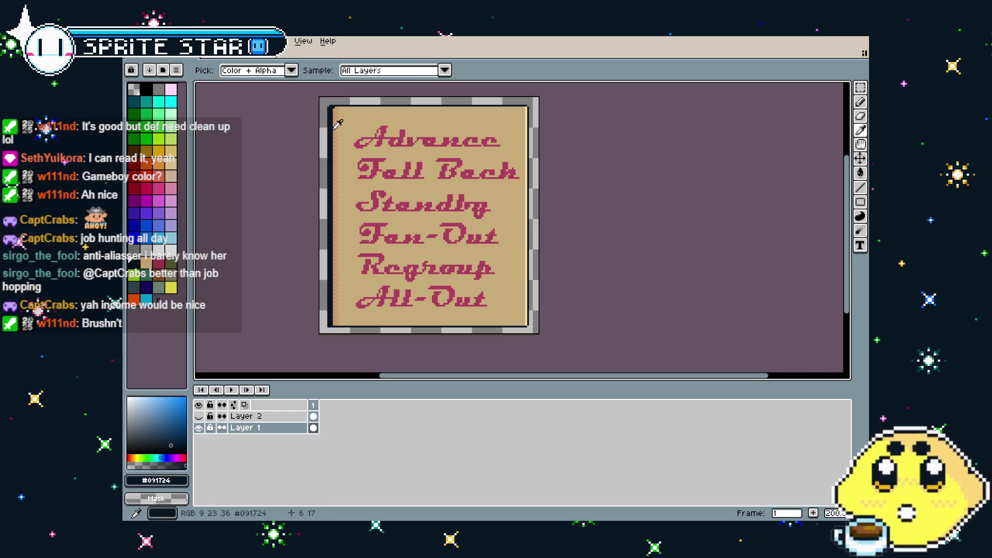
click(334, 129)
key(b)
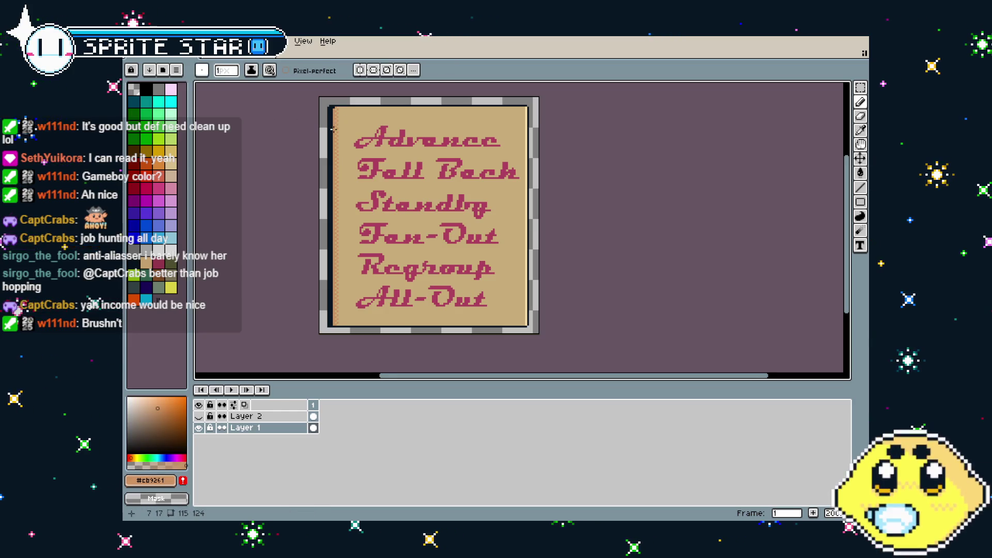
scroll(334, 128, up, 1)
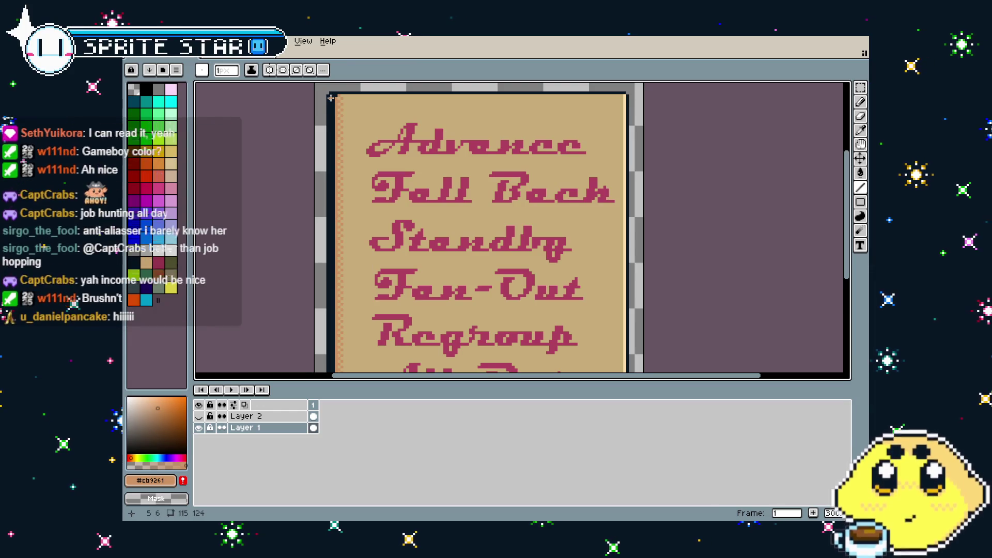
scroll(320, 259, down, 4)
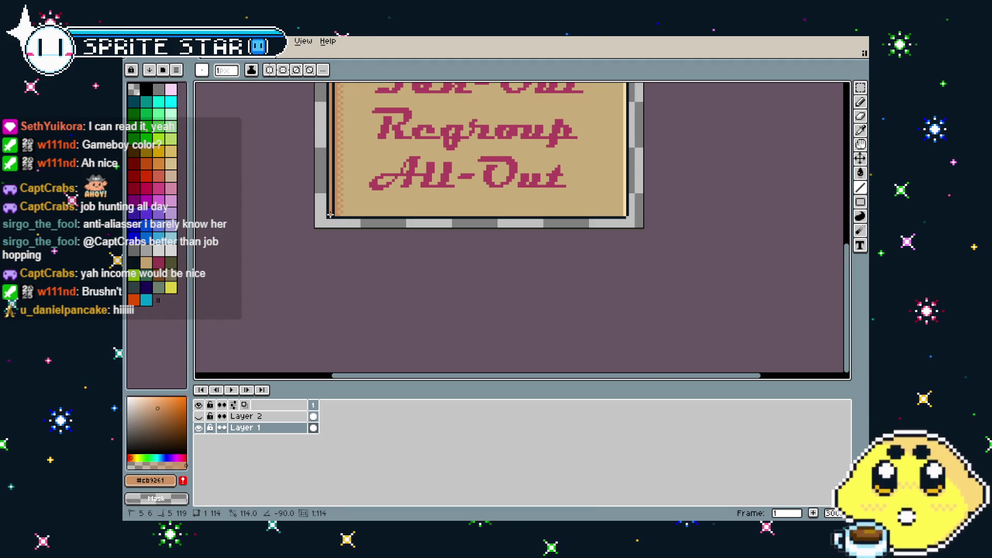
scroll(330, 214, down, 3)
scroll(339, 166, up, 2)
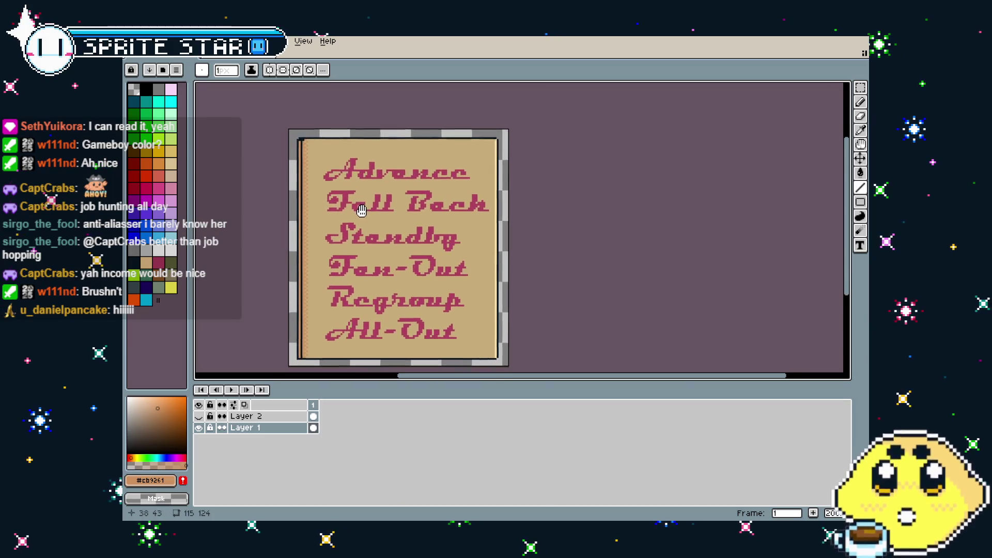
scroll(289, 149, up, 3)
scroll(293, 149, down, 3)
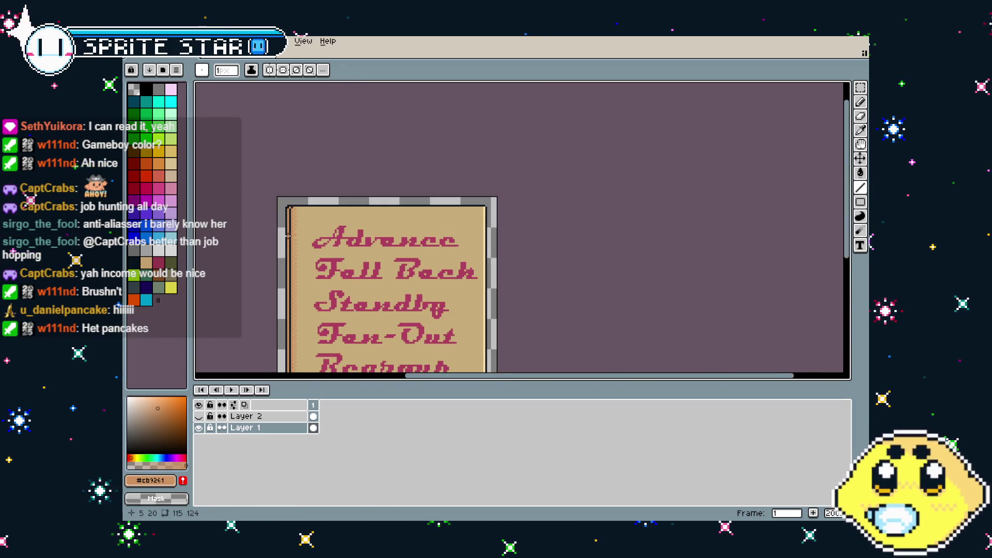
drag(376, 278, 376, 191)
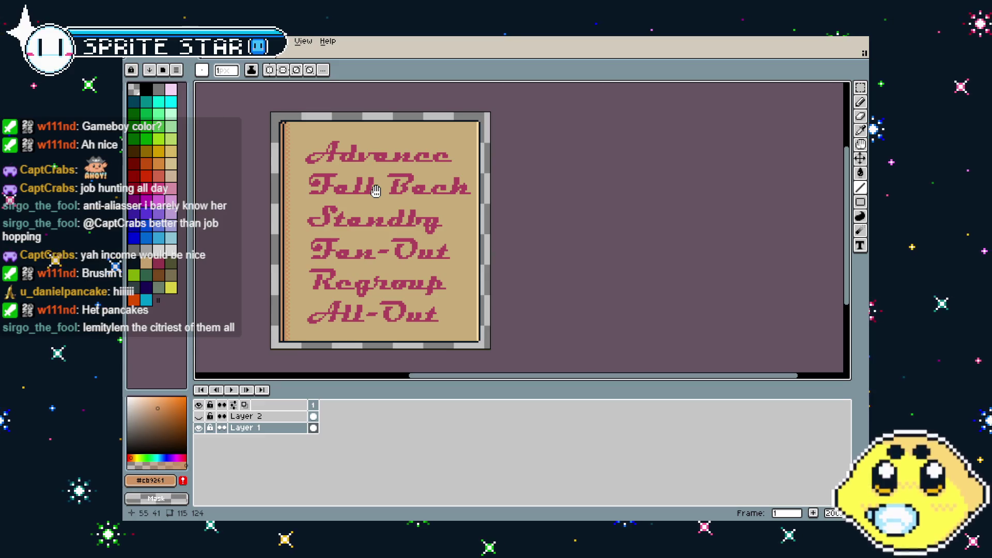
Step: Pick the lettering pink #af415e as the drawing colour and look over the sign's top
scroll(342, 275, up, 3)
alt+click(249, 315)
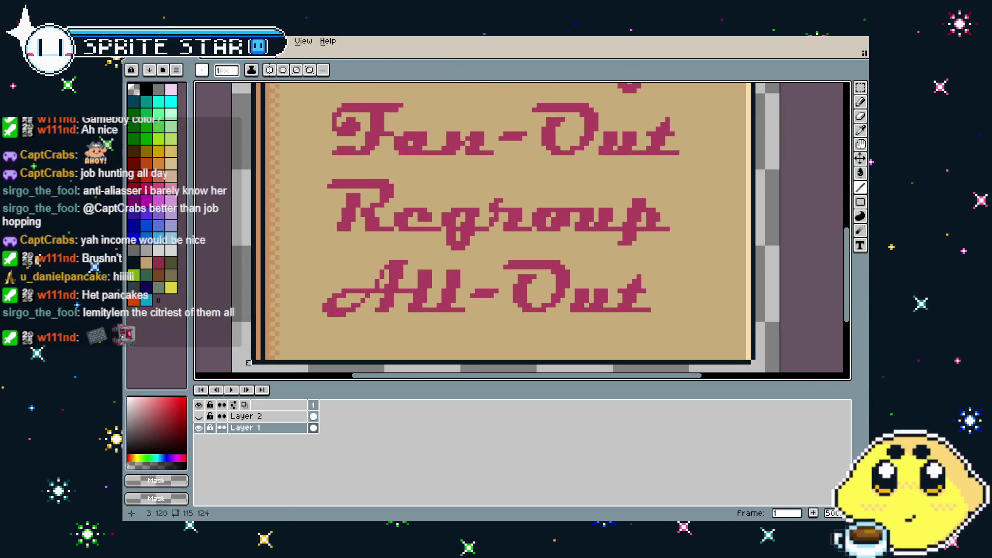
scroll(249, 315, down, 3)
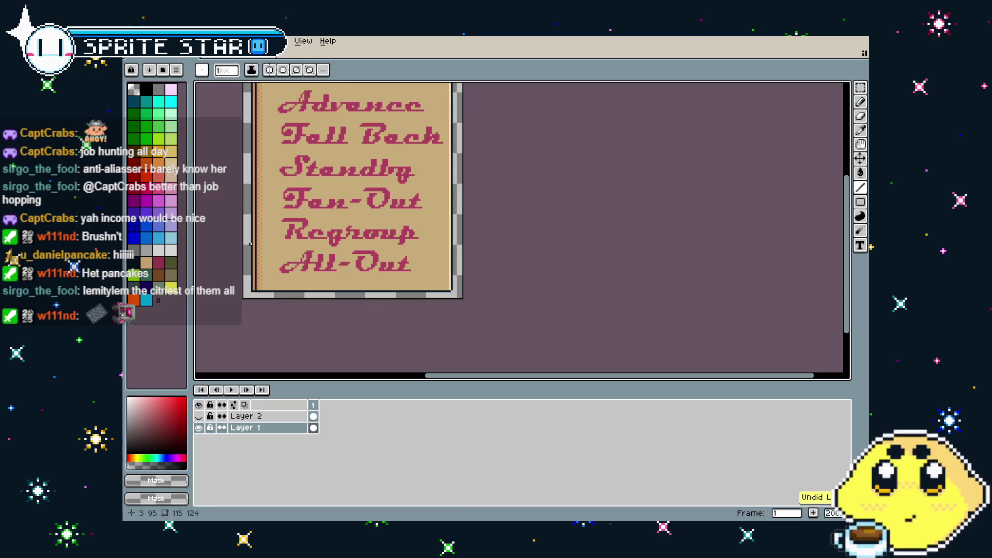
mouse_move(250, 244)
mouse_down()
mouse_move(234, 264)
mouse_move(313, 264)
mouse_up()
drag(500, 149, 460, 144)
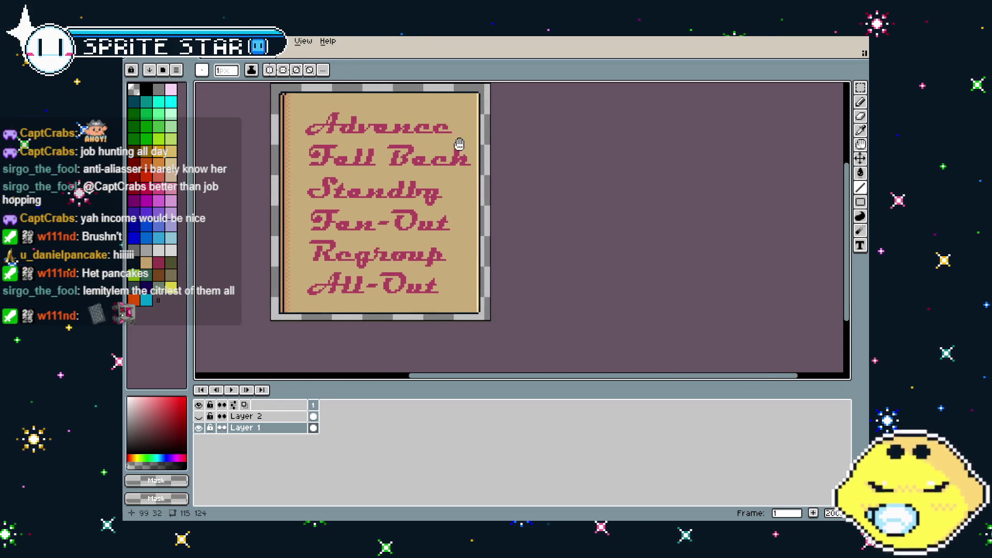
scroll(461, 146, up, 1)
scroll(460, 146, down, 1)
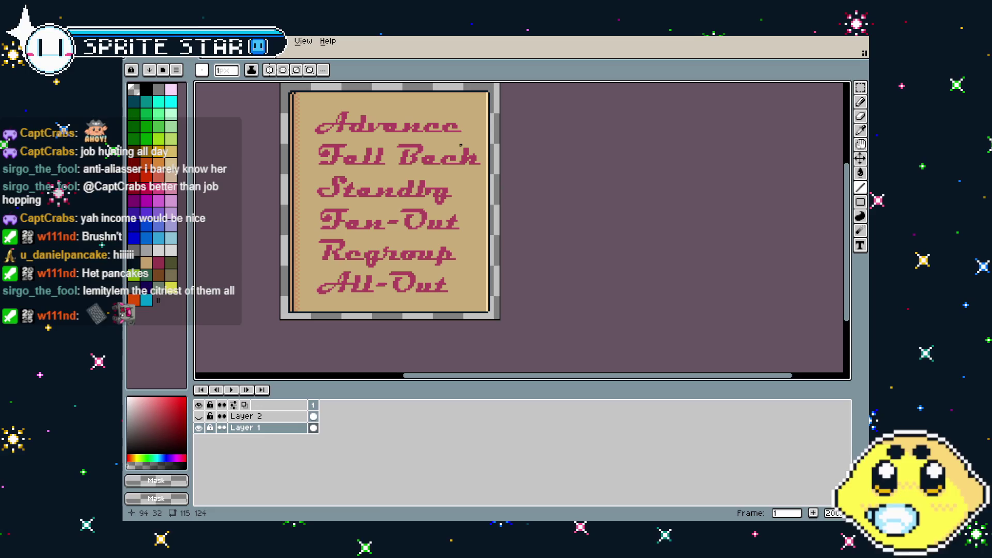
mouse_move(474, 194)
mouse_down()
mouse_move(490, 214)
mouse_move(496, 199)
mouse_move(499, 223)
mouse_up()
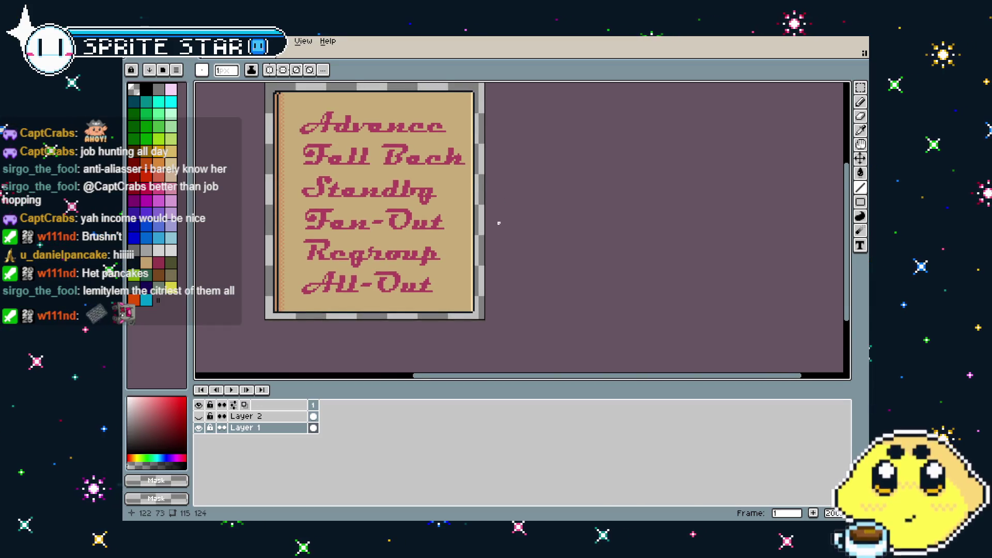
scroll(452, 319, up, 4)
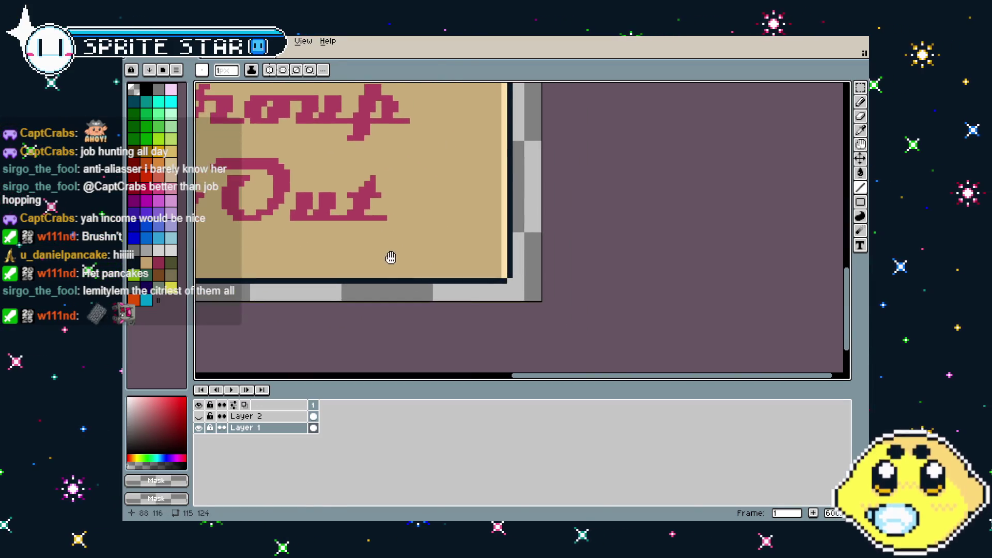
Step: Draw a short pink stroke near the bottom-right corner and extend it diagonally up-right
alt+click(386, 217)
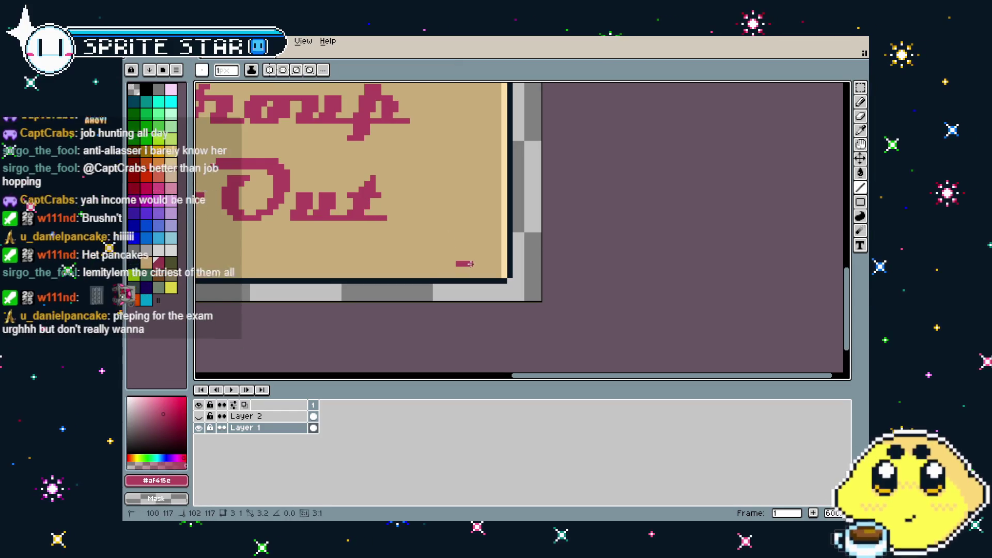
drag(456, 263, 479, 264)
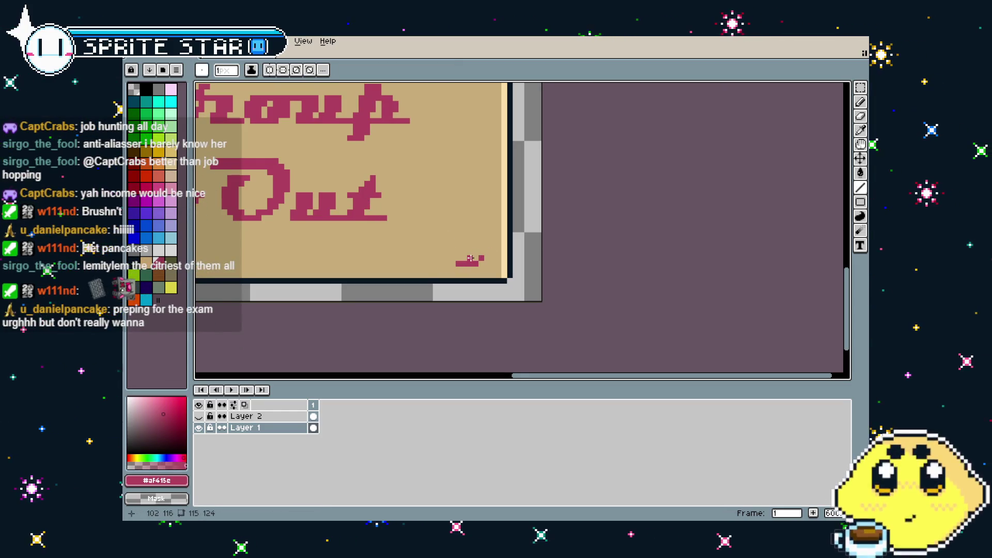
drag(471, 257, 488, 248)
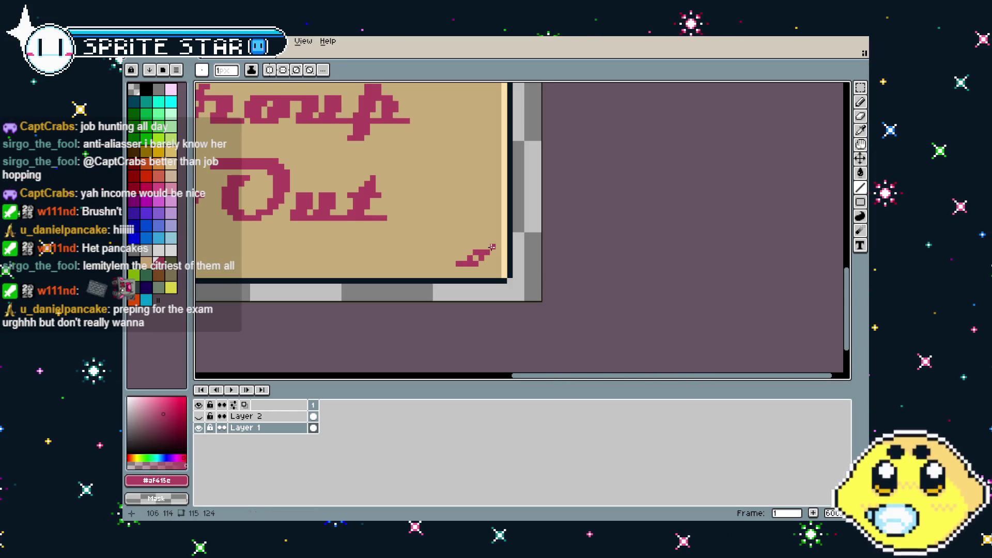
scroll(357, 241, down, 5)
scroll(358, 241, up, 1)
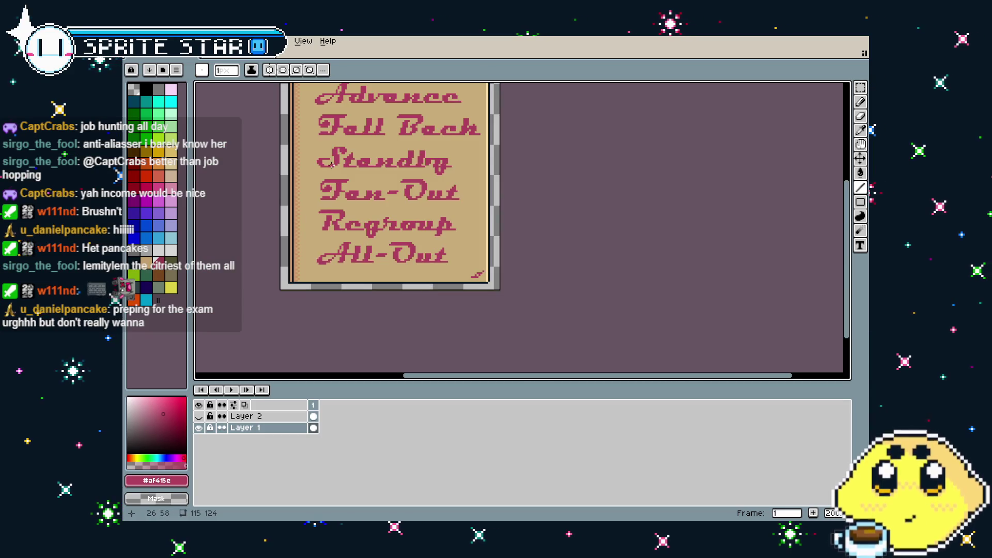
scroll(462, 269, up, 5)
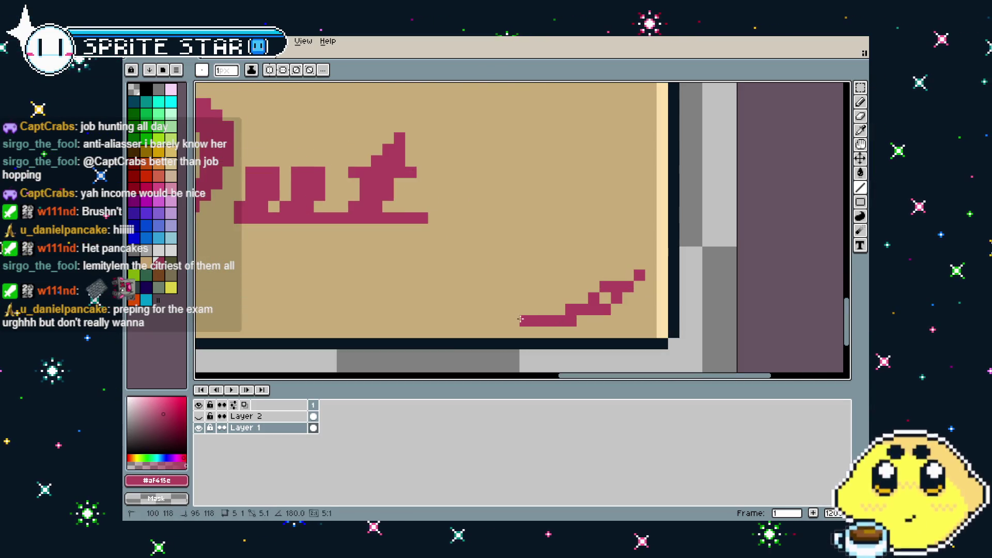
Step: Curl the bottom flourish up at its left end and extend the corner flourish upward
drag(521, 319, 499, 309)
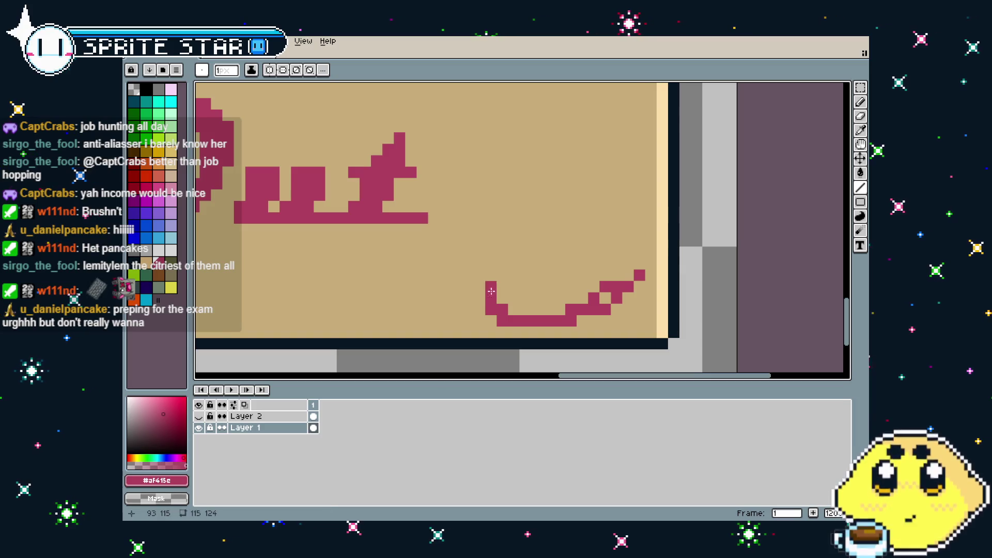
scroll(459, 325, down, 3)
scroll(459, 325, down, 1)
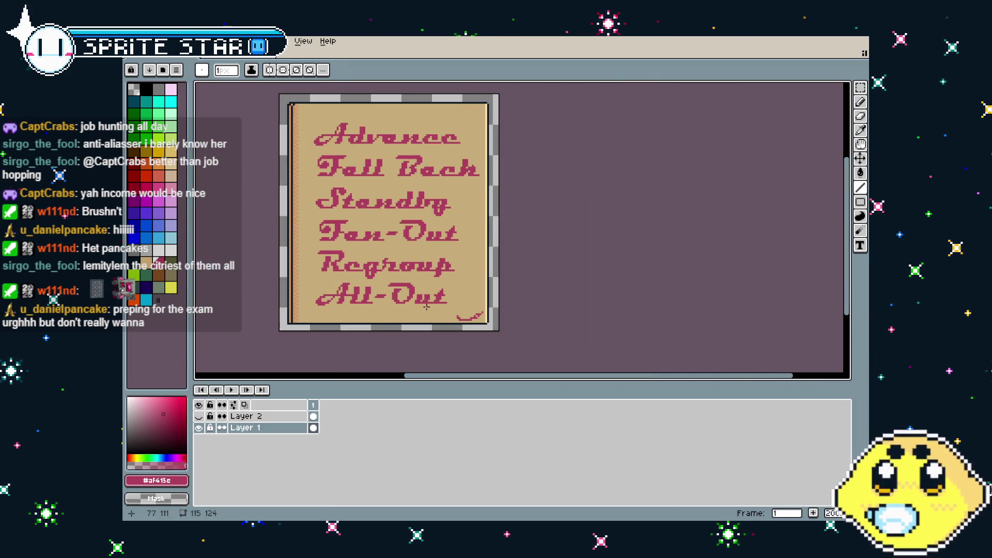
scroll(511, 284, up, 4)
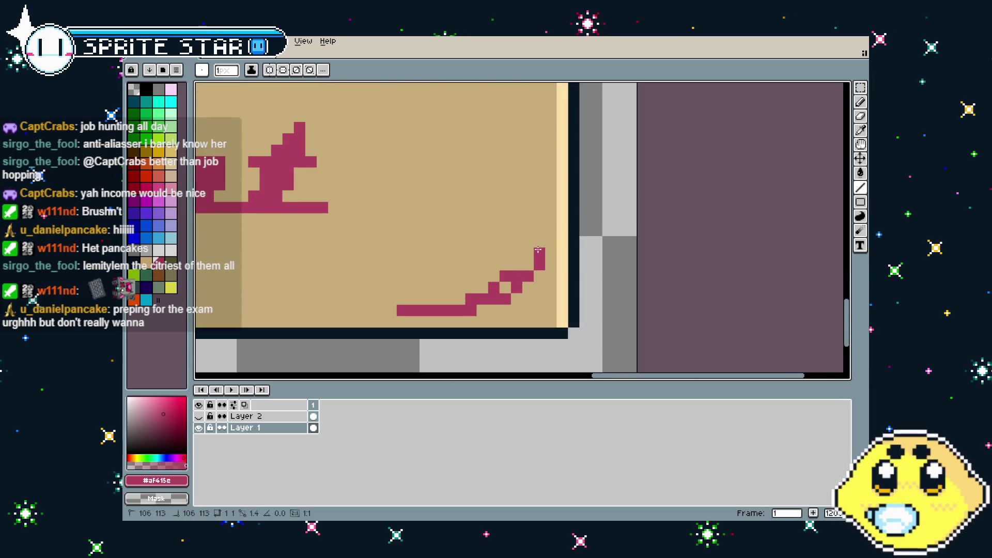
mouse_move(539, 250)
mouse_down()
mouse_move(528, 209)
mouse_move(515, 209)
mouse_up()
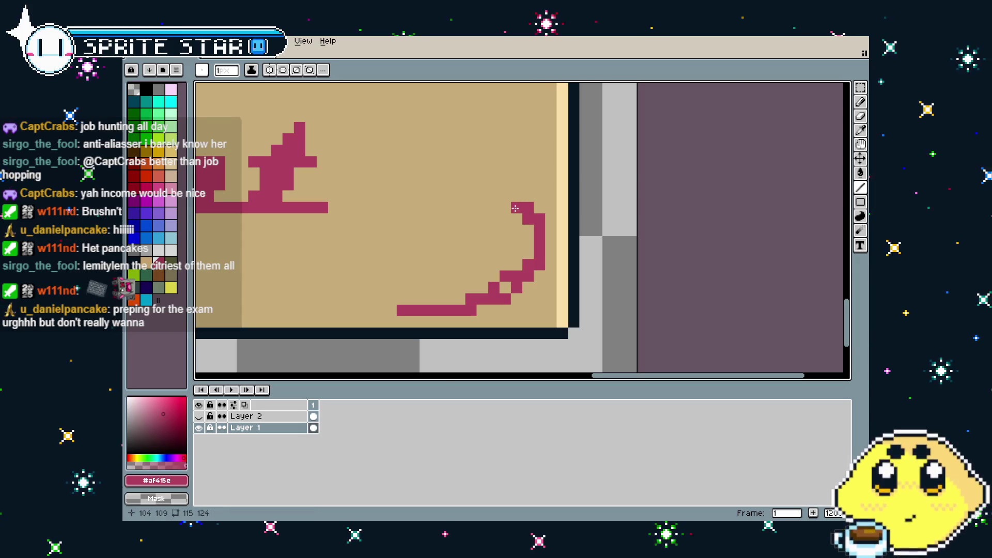
Step: Draw and undo a small hook, then add one pink pixel left of the bottom stroke
drag(402, 299, 391, 284)
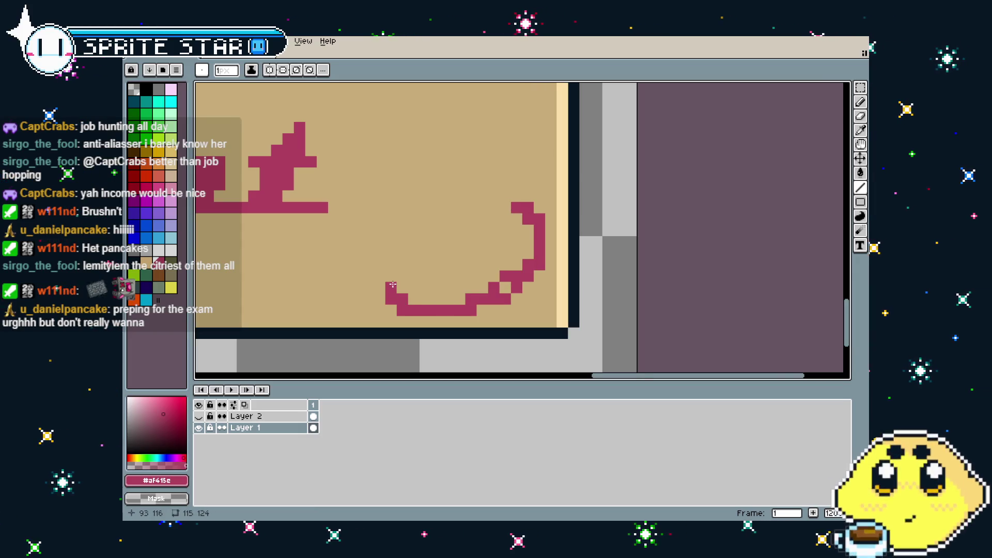
key(ctrl+z)
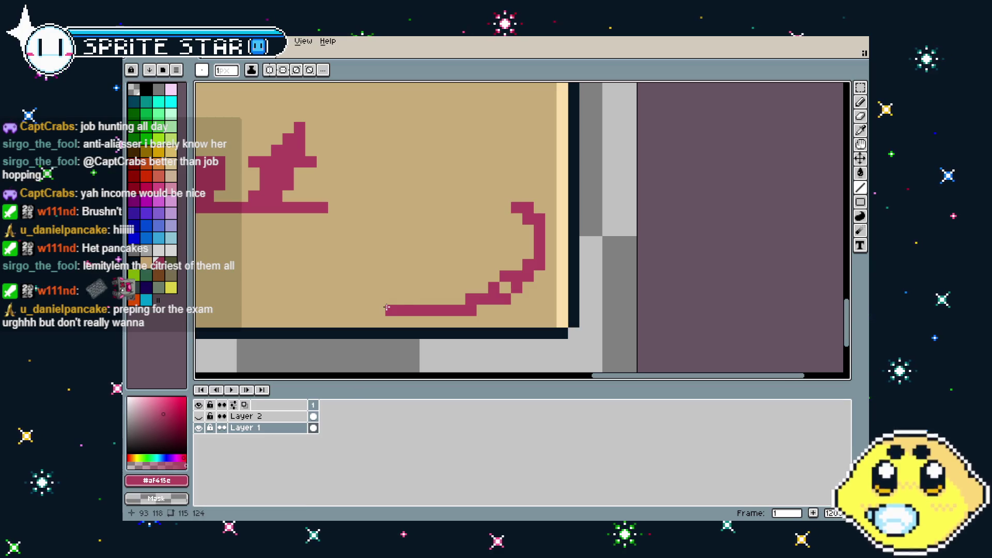
click(367, 309)
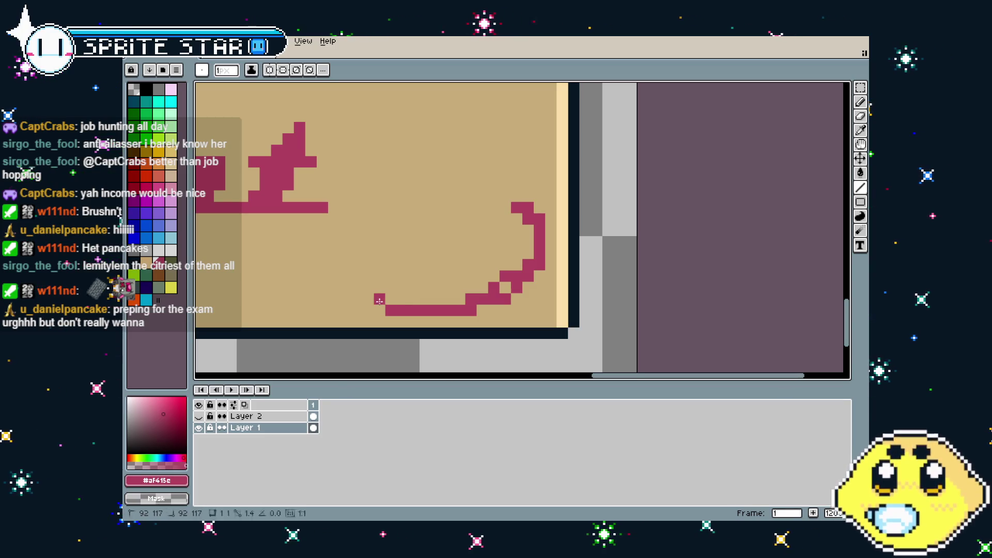
scroll(314, 340, down, 4)
scroll(316, 336, down, 1)
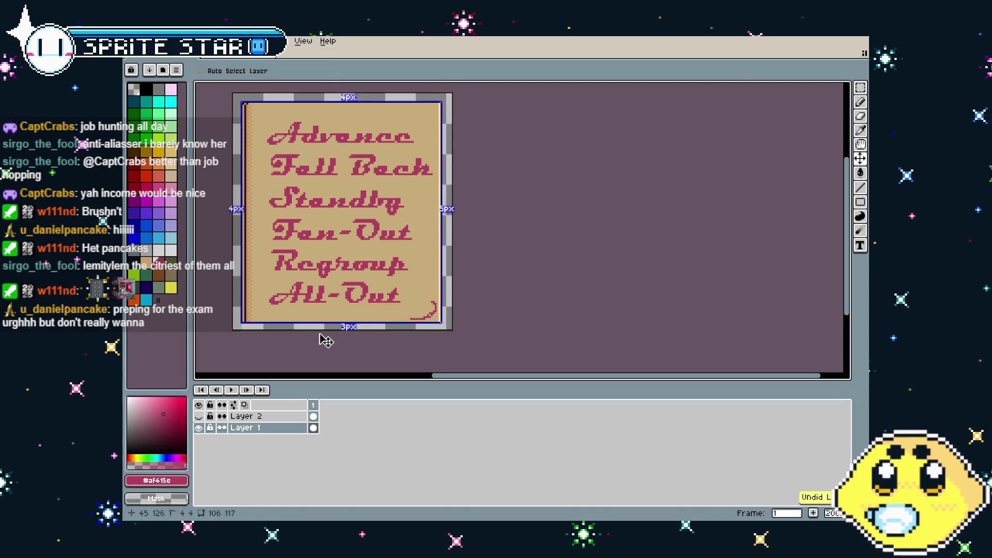
Step: Set parchment tan as the secondary colour and paint over the stray pink pixel
scroll(414, 334, up, 2)
scroll(414, 334, up, 3)
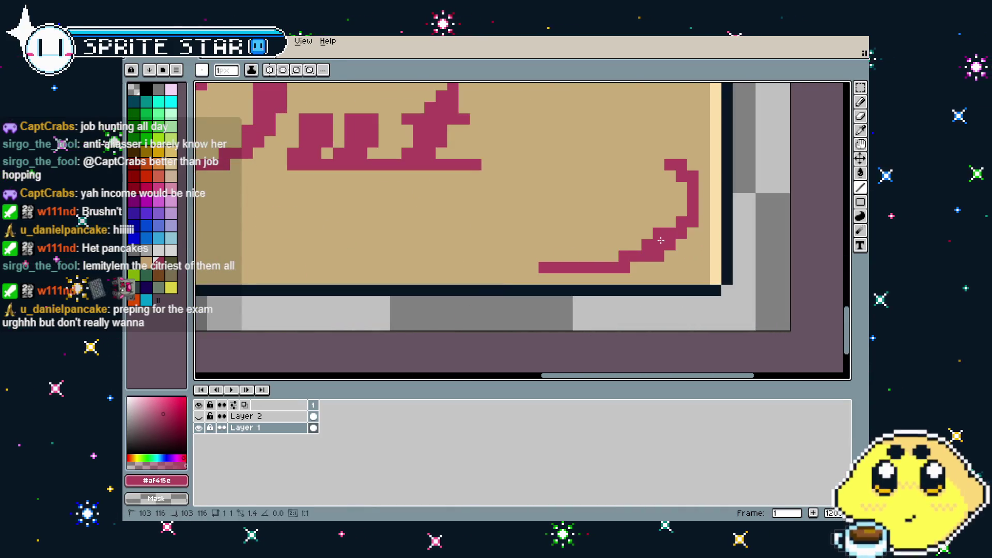
alt+right_click(623, 251)
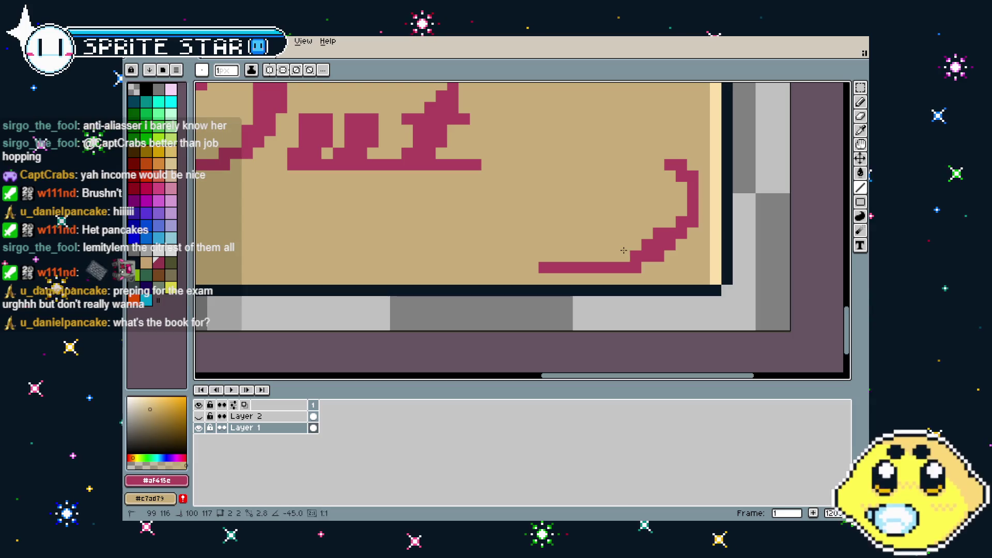
right_click(585, 246)
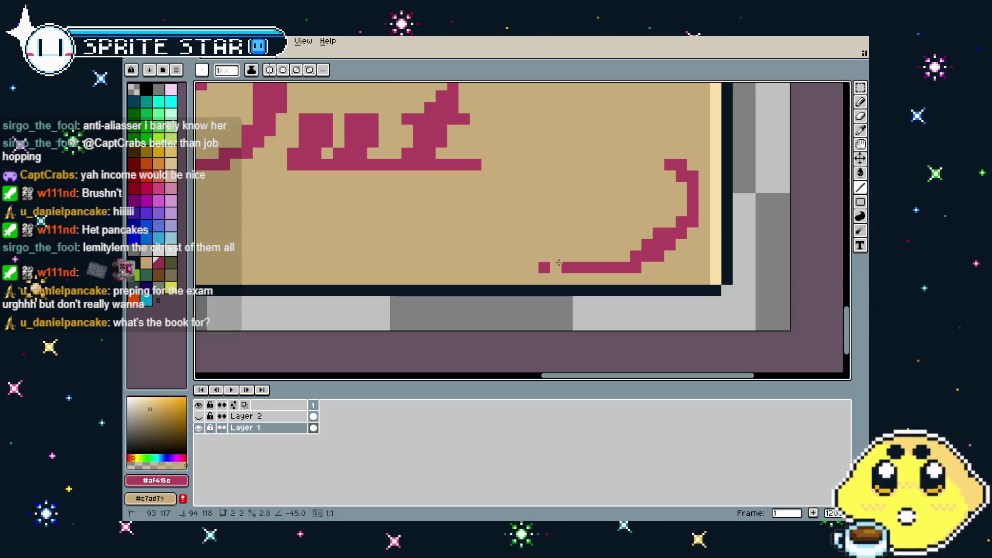
scroll(547, 262, down, 4)
scroll(619, 254, up, 4)
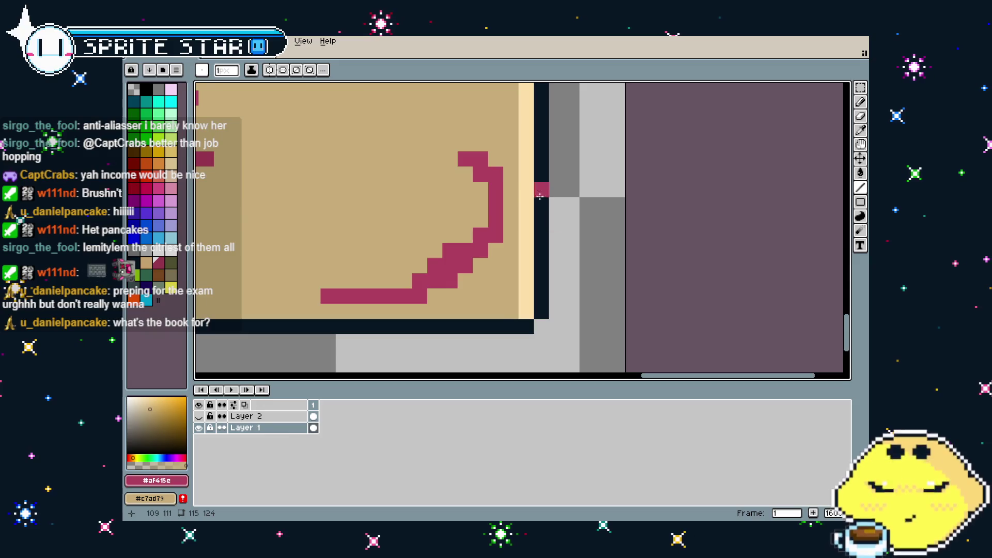
Step: Erase the curl's top pixels and thin its inner corner with tan, adding pink along the diagonal
right_click(481, 174)
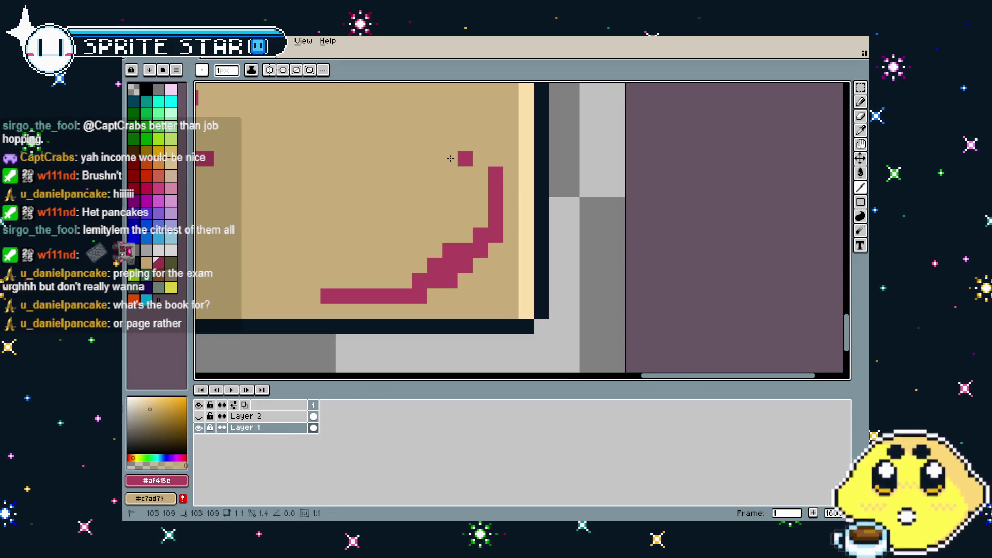
right_click(465, 159)
right_click(450, 251)
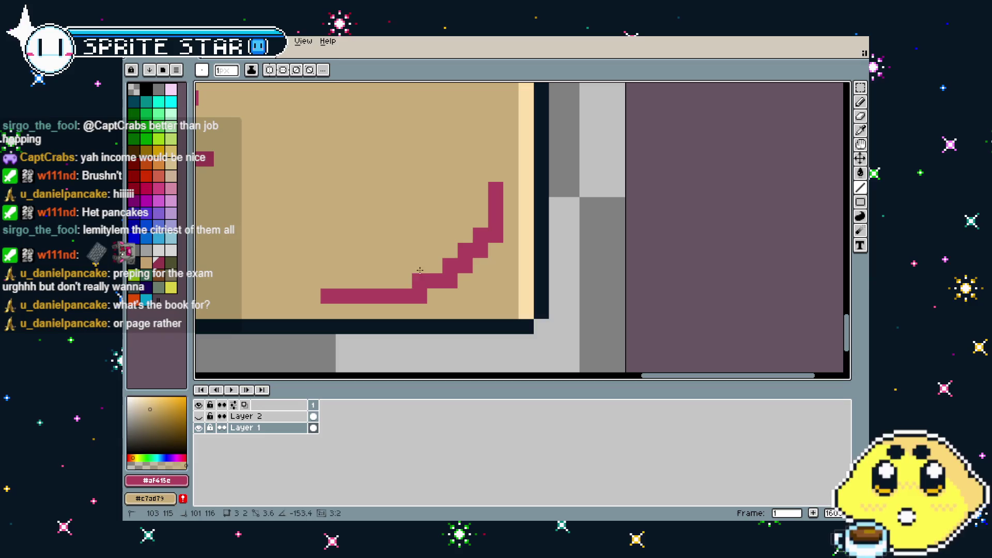
right_click(435, 267)
right_click(420, 281)
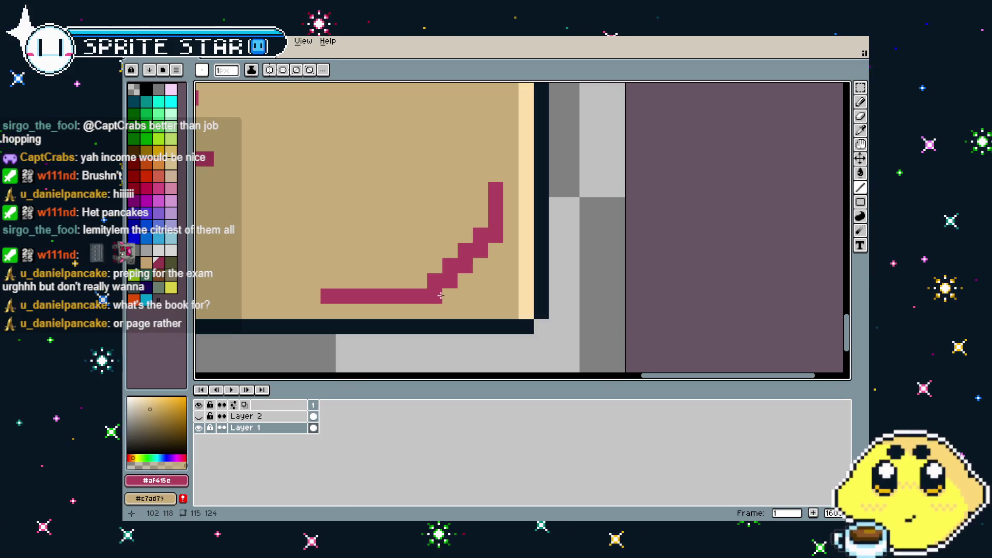
click(480, 266)
click(465, 282)
click(450, 296)
Step: Shorten the flourish's bottom stroke by painting five of its pixels tan
right_click(435, 281)
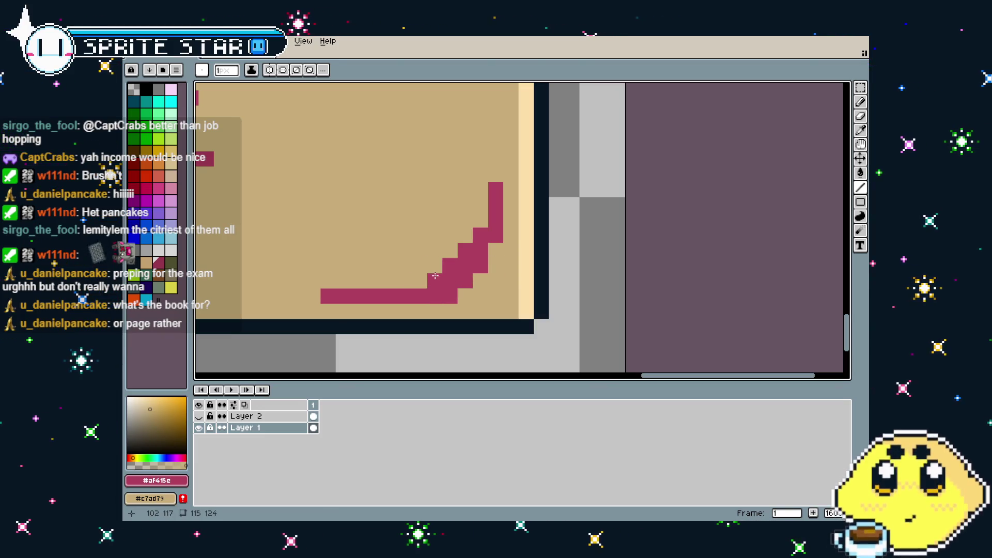
right_click(328, 297)
right_click(343, 296)
right_click(359, 296)
right_click(374, 296)
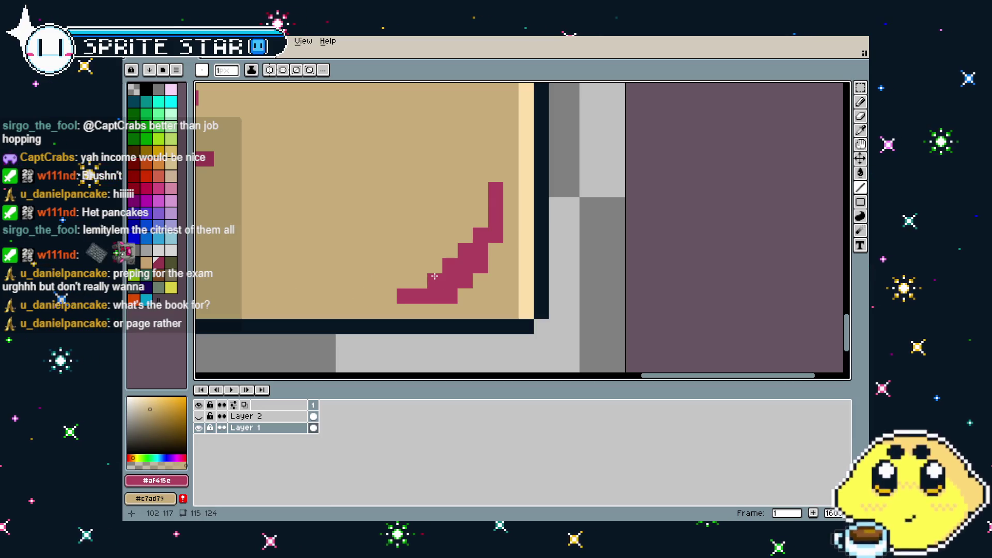
scroll(372, 288, down, 3)
scroll(500, 310, down, 1)
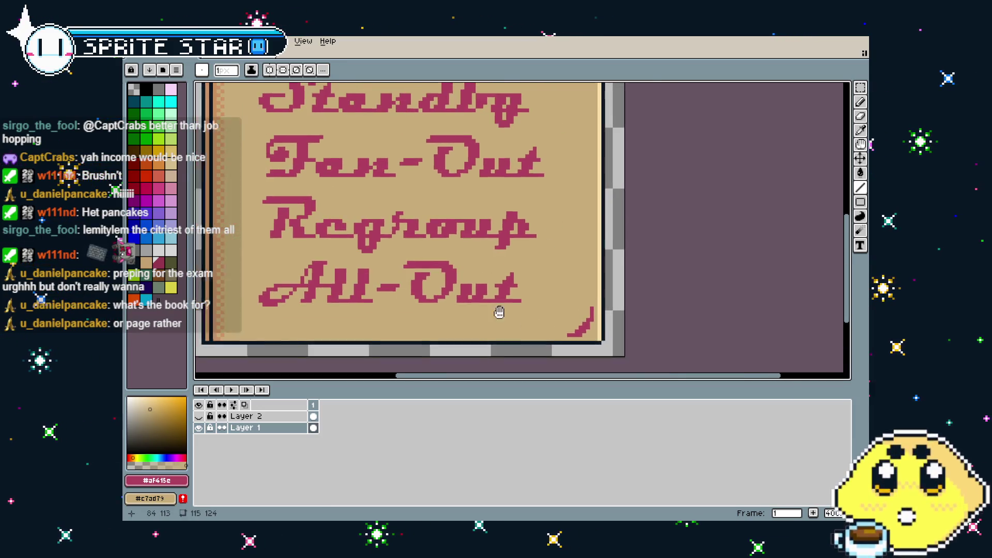
scroll(499, 310, up, 4)
Step: Undo a misplaced tan line, then paint tan over more of the pink curve
drag(479, 241, 471, 296)
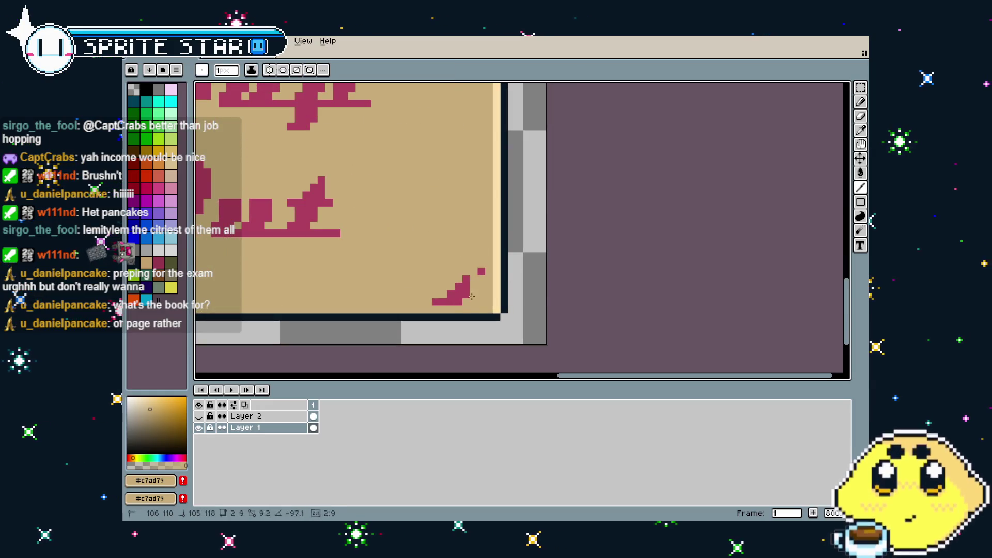
key(ctrl+z)
key(b)
drag(485, 246, 464, 299)
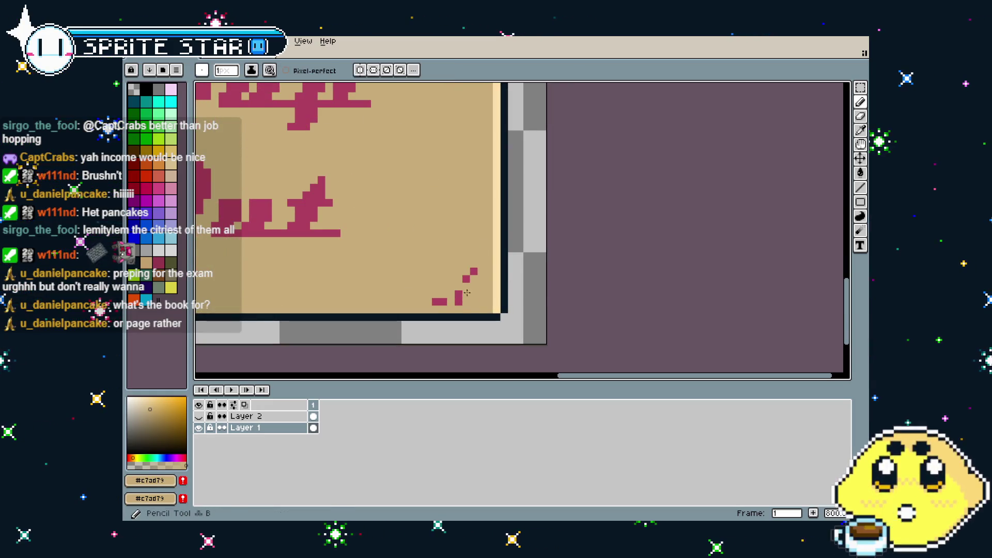
scroll(357, 272, down, 1)
Step: Make Layer 2 visible again to show its quill drawing on the page
scroll(357, 273, down, 2)
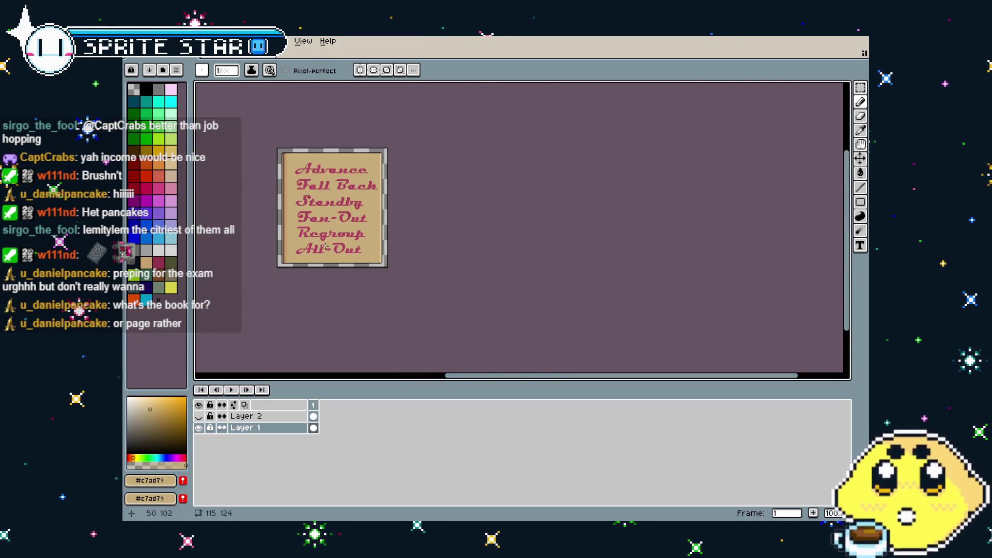
scroll(362, 289, up, 2)
scroll(370, 305, down, 1)
drag(372, 310, 357, 301)
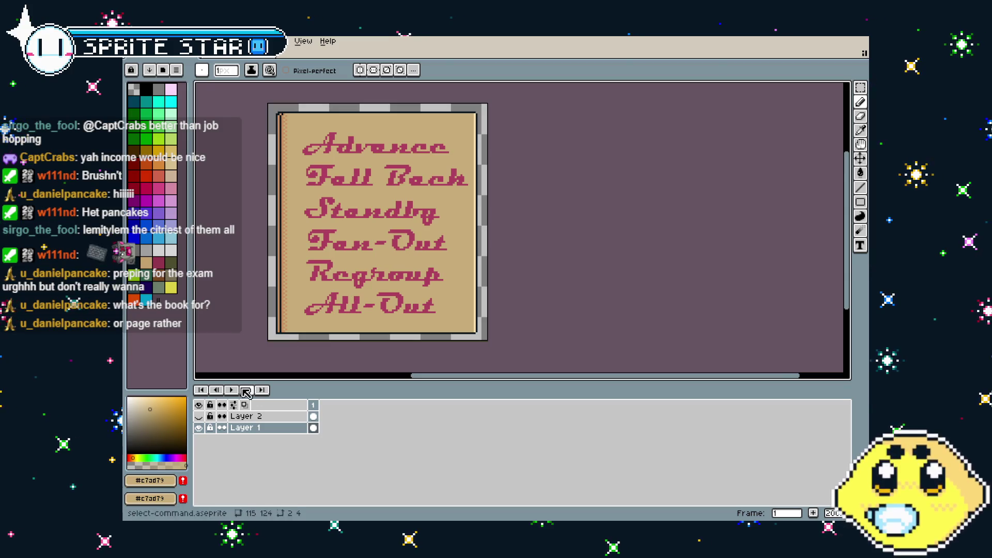
click(198, 416)
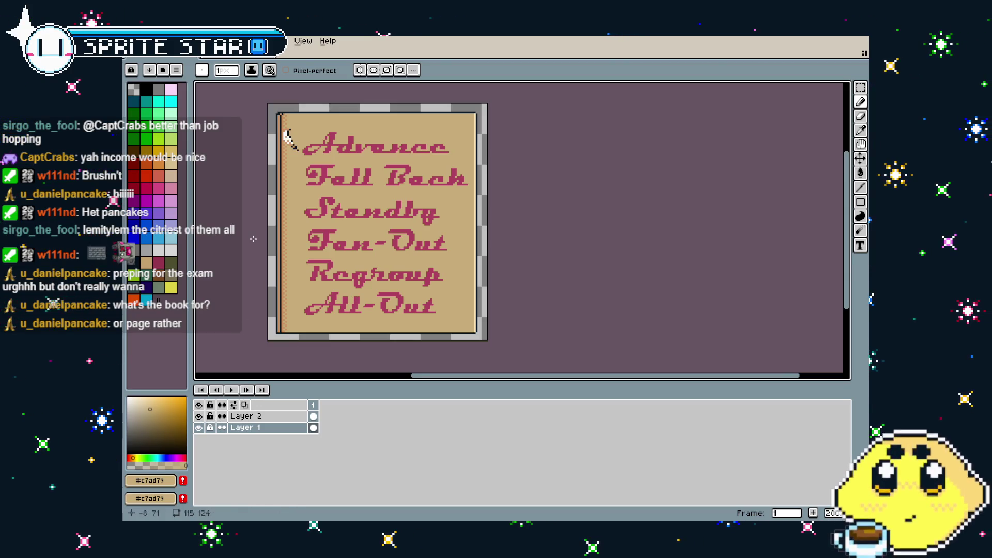
Step: Shift the view slightly, switch to the other open document and bring up the File menu
drag(252, 238, 260, 241)
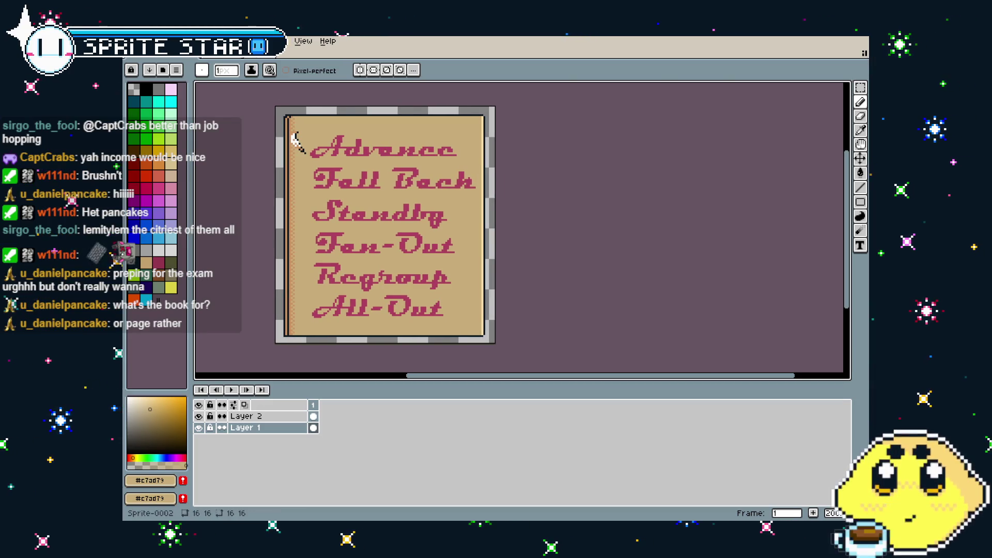
key(ctrl+Tab)
key(ctrl+Tab)
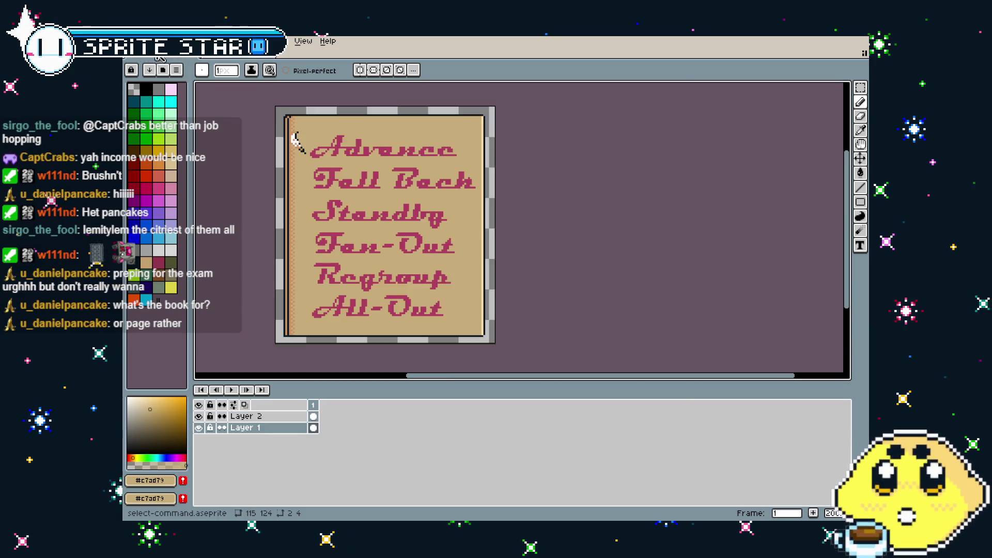
key(alt+f)
Step: Create a new 16×16 sprite
click(146, 57)
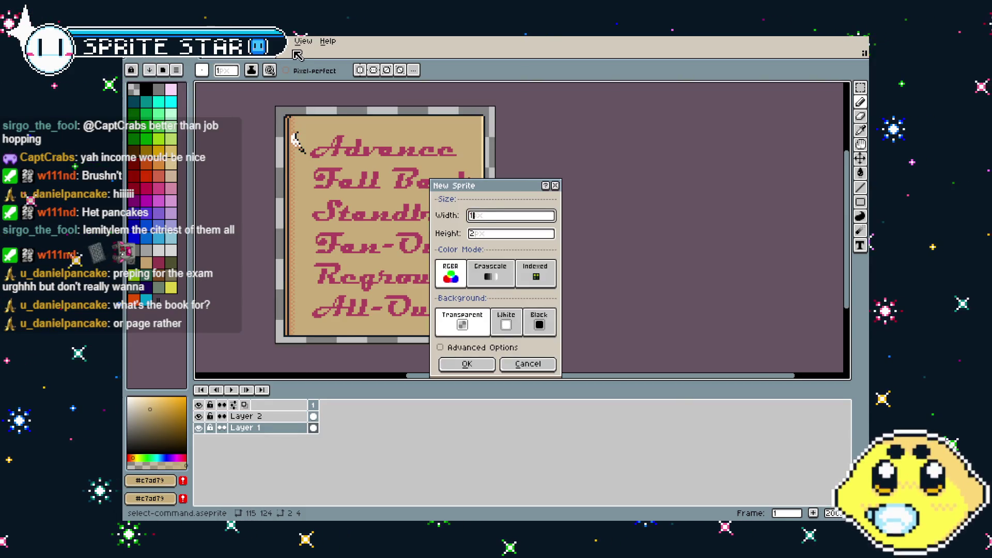
text(6)
key(Tab)
text(16)
key(Return)
scroll(528, 227, up, 5)
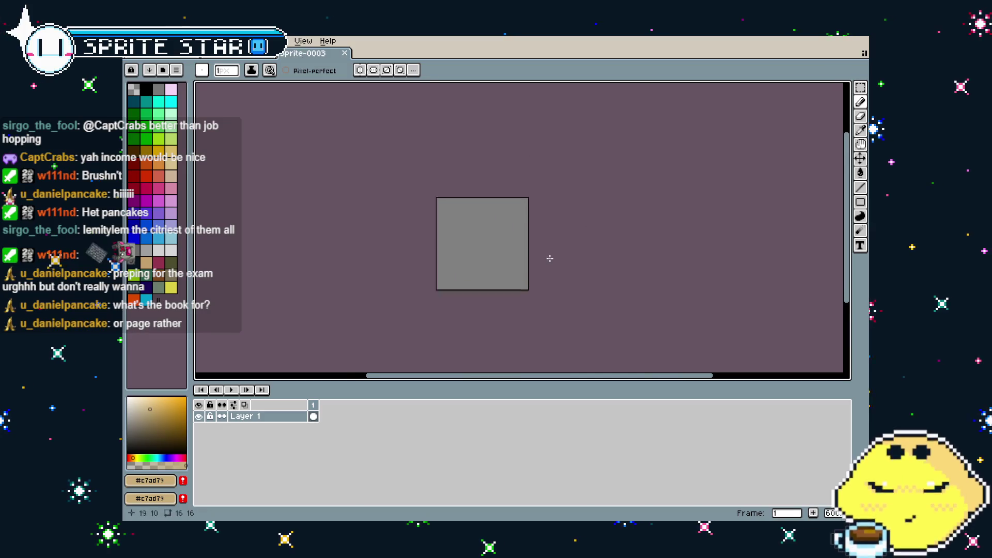
Step: Choose pink and a round brush, then stamp an 11 px pink circle in the sprite's centre
click(167, 266)
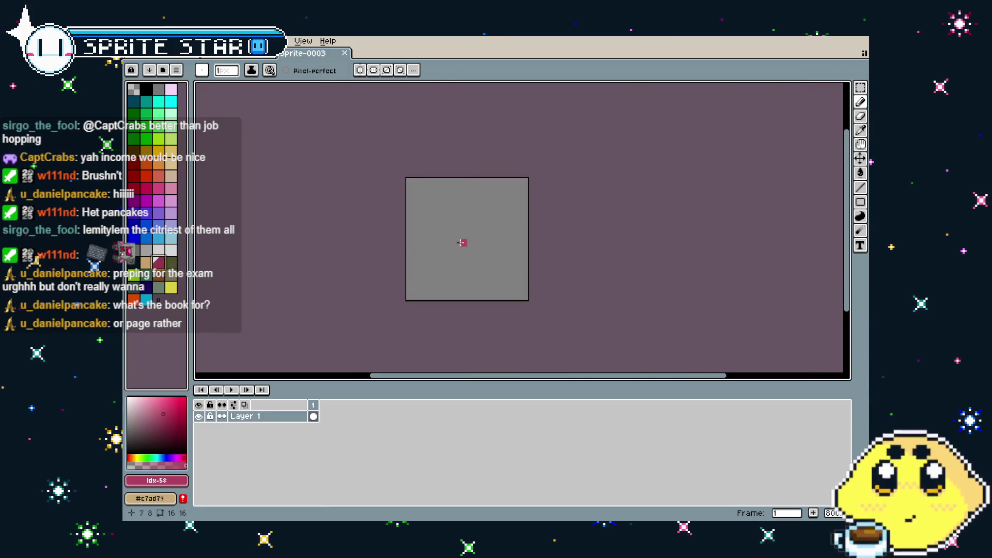
key(v)
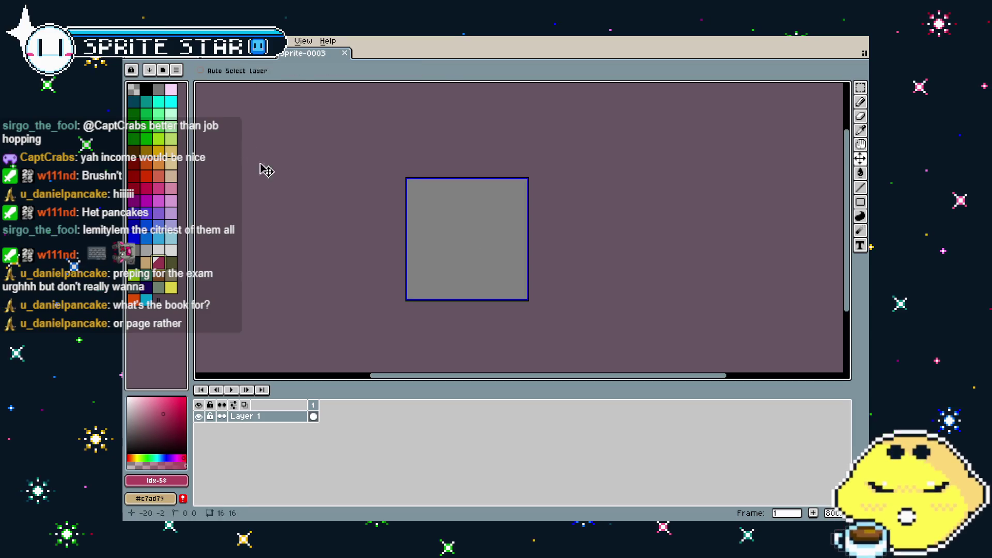
key(b)
click(207, 69)
click(211, 66)
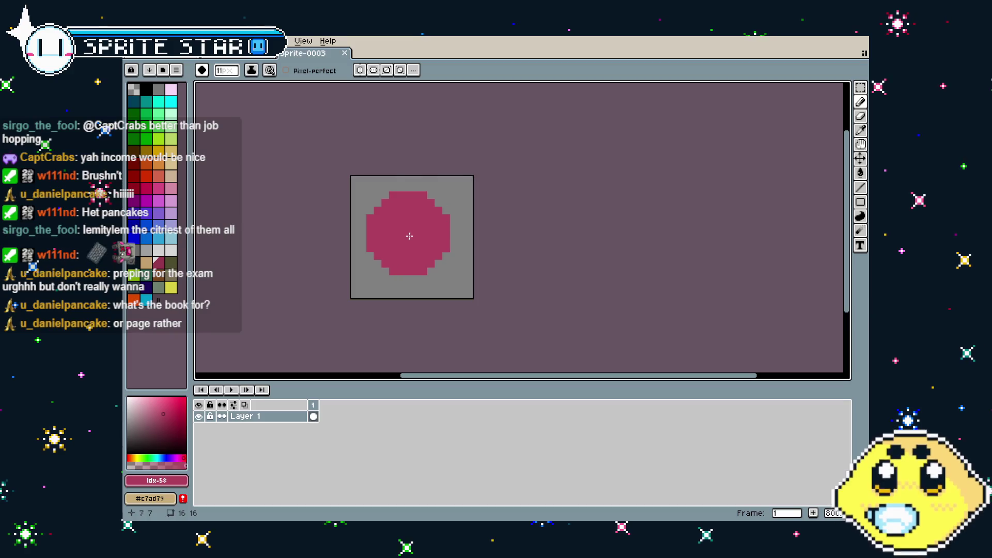
key(ctrl)
click(408, 239)
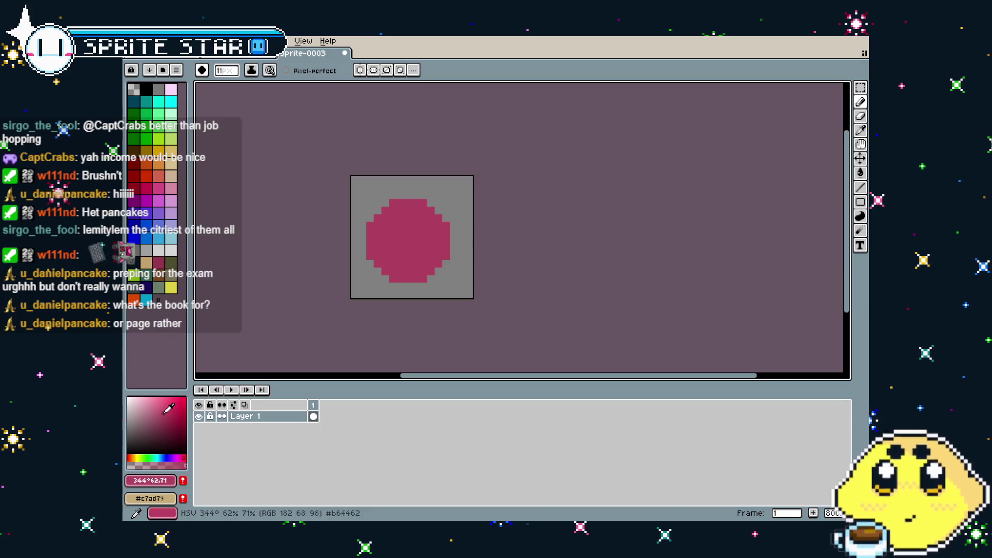
Step: Shrink the brush to 9 px and stamp a dark-red disc inside the pink circle
key(minus)
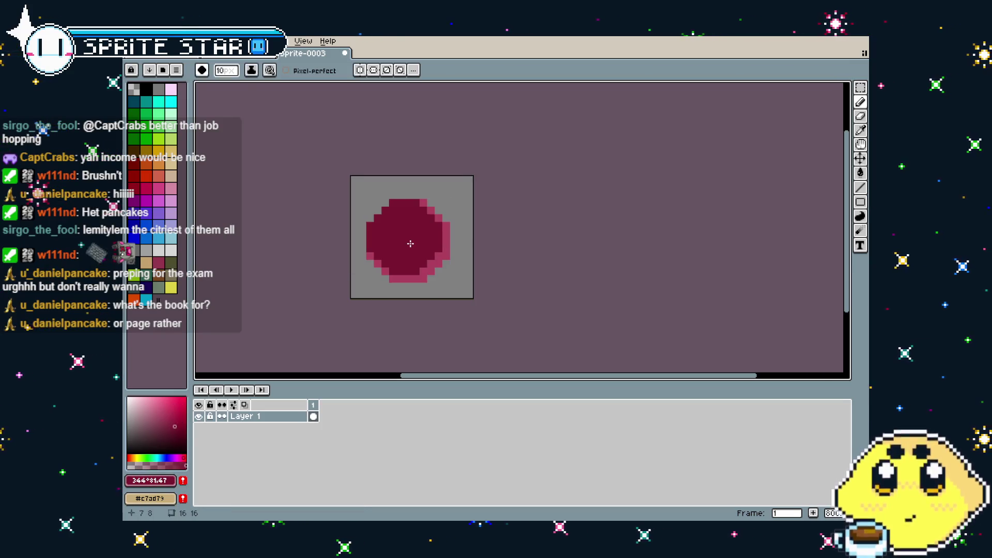
key(minus)
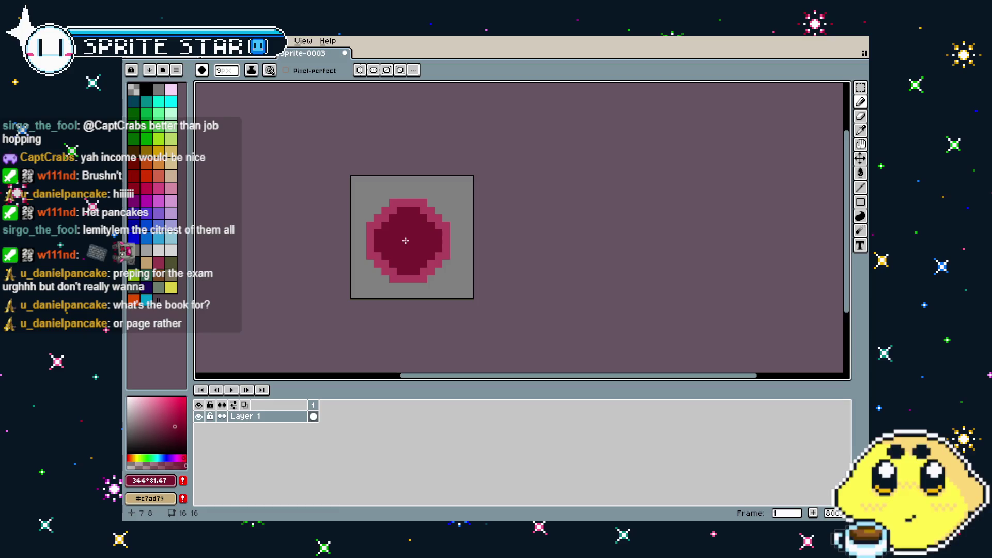
click(406, 241)
Step: With a 1 px brush and the outline pink, draw a vertical line through the dark centre, undoing a stray pixel
key(b)
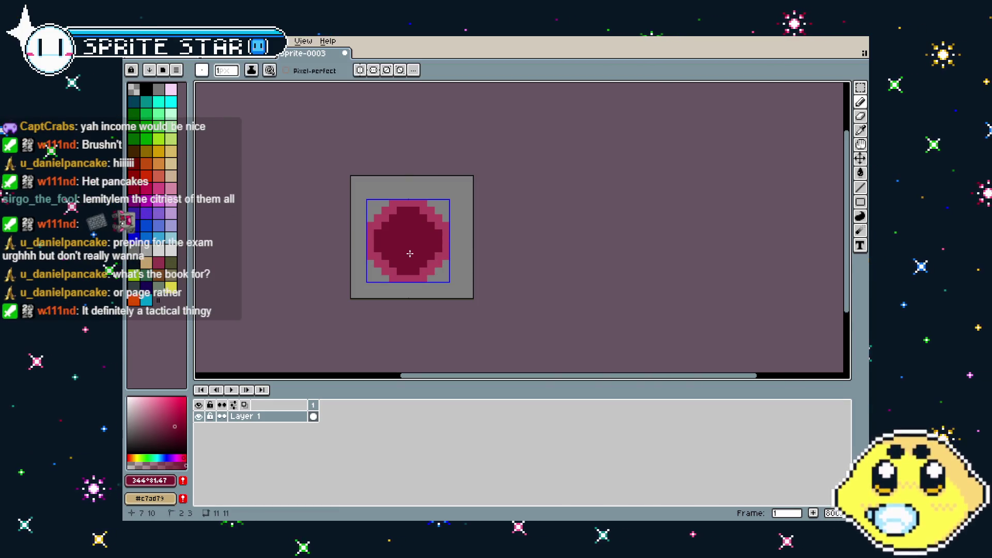
scroll(410, 253, down, 1)
scroll(410, 253, up, 2)
alt+click(450, 150)
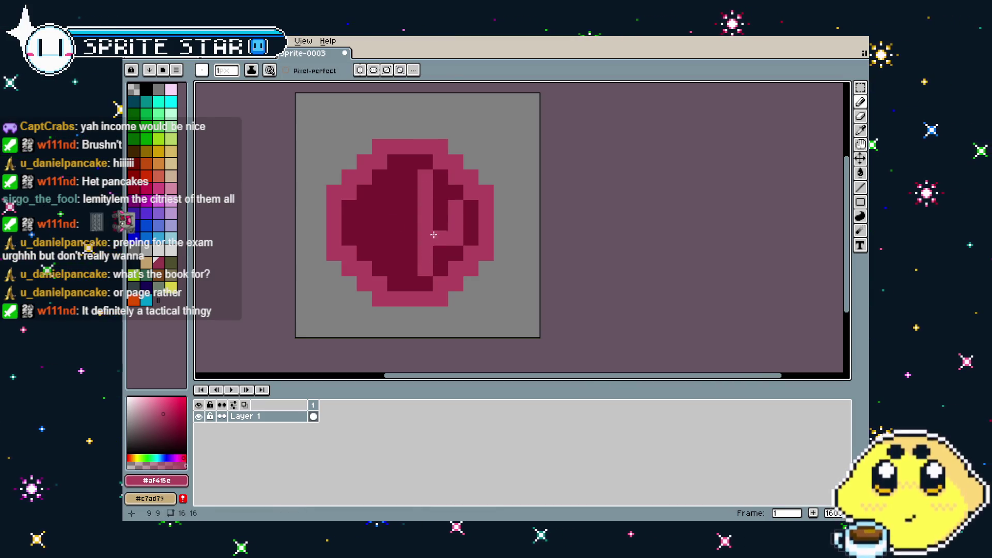
mouse_move(395, 188)
mouse_down()
mouse_move(395, 173)
mouse_move(395, 274)
mouse_up()
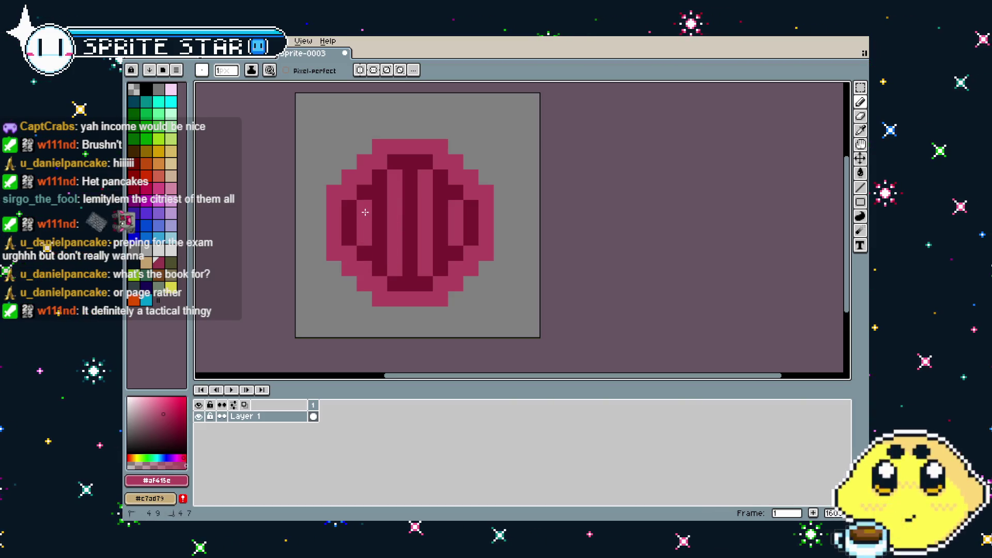
key(ctrl+z)
Step: Paint pink over the dark centre around the emblem's middle
scroll(373, 331, down, 6)
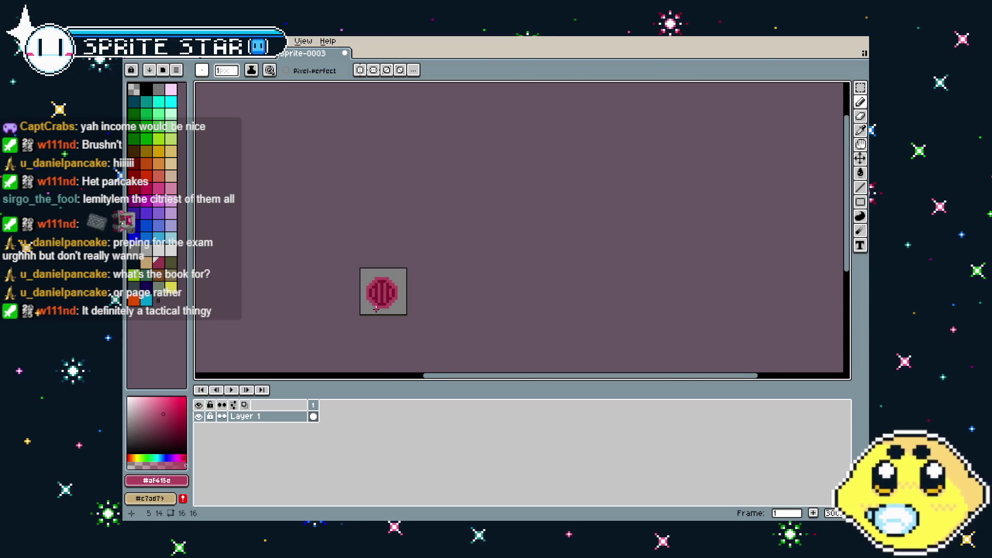
scroll(388, 258, up, 5)
drag(389, 255, 368, 247)
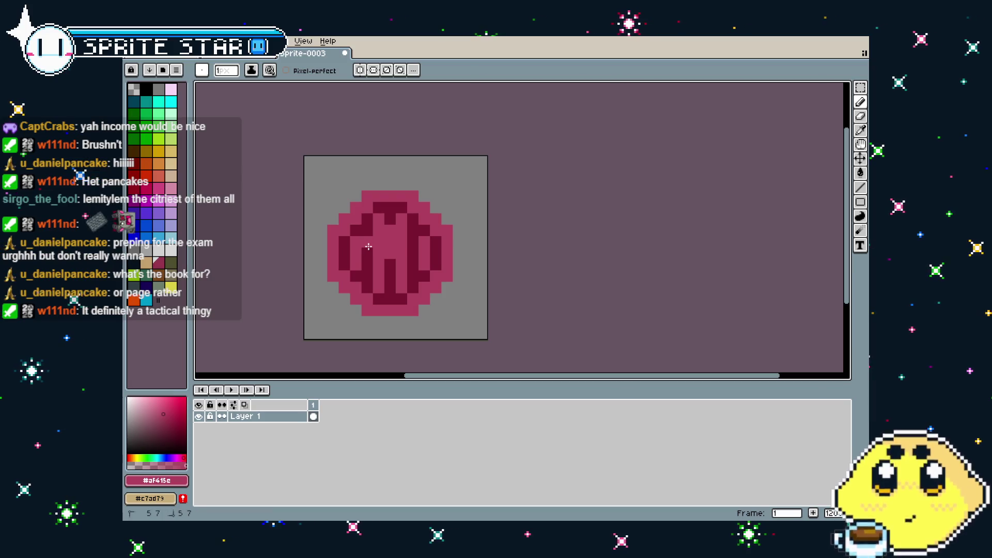
scroll(396, 300, down, 5)
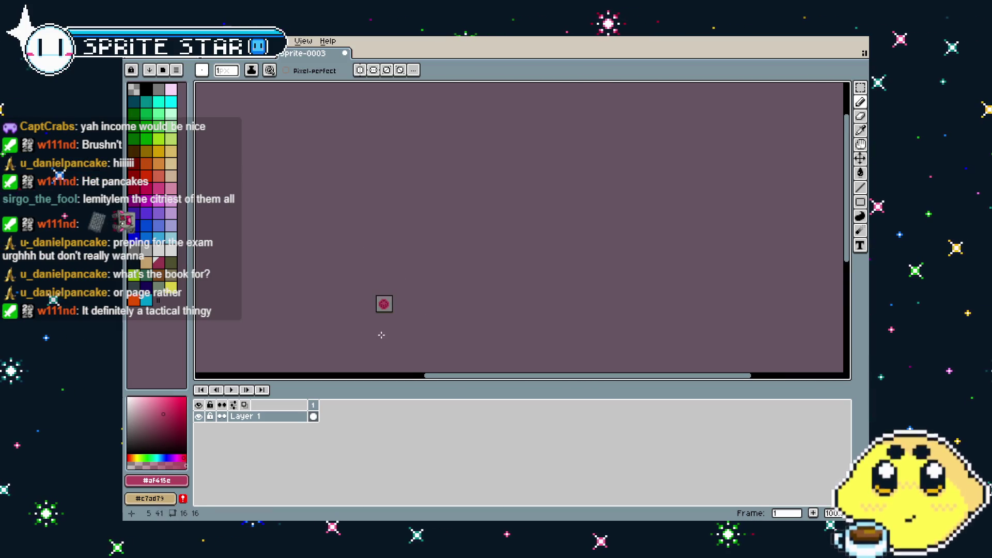
scroll(393, 289, up, 5)
scroll(397, 261, up, 1)
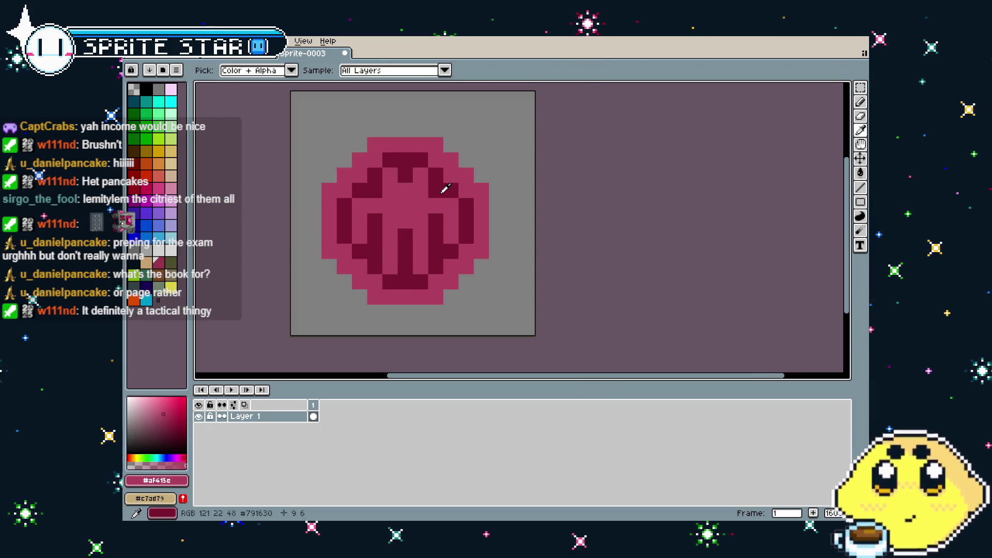
scroll(376, 189, down, 6)
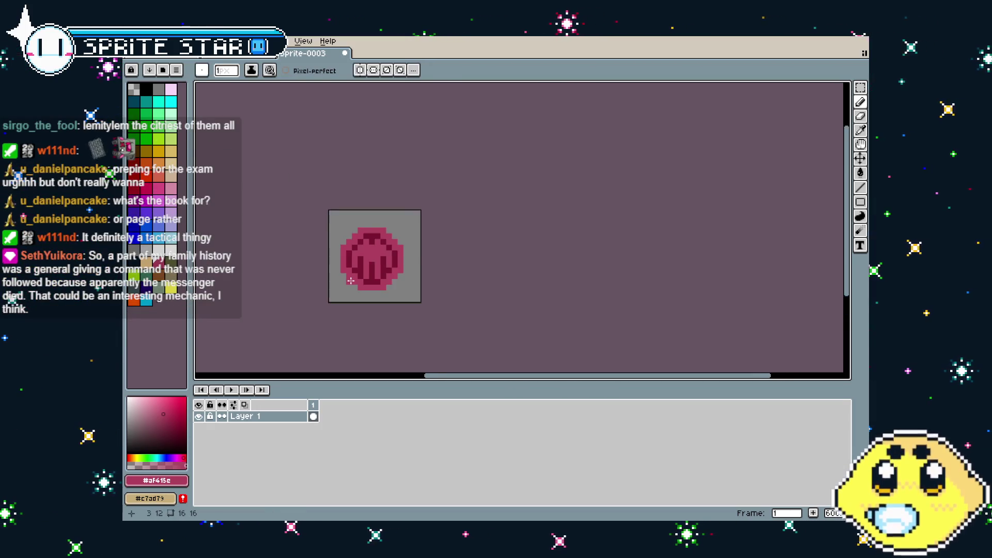
scroll(373, 272, up, 4)
scroll(373, 271, up, 3)
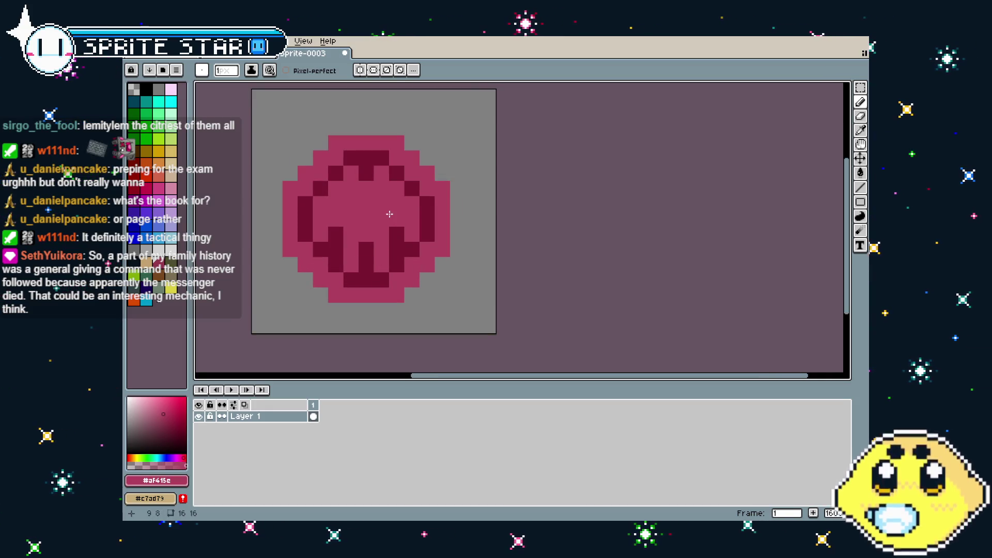
scroll(322, 356, down, 5)
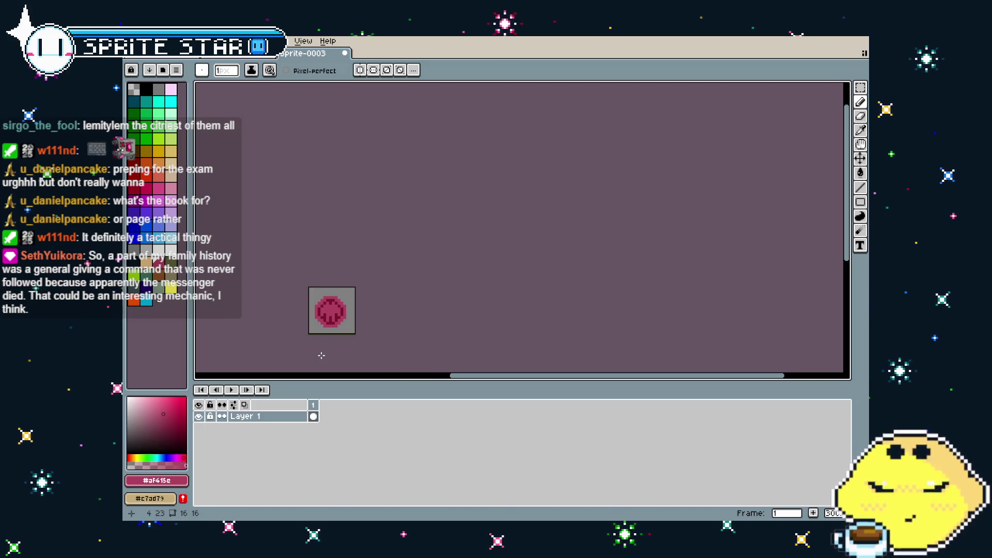
scroll(322, 355, up, 3)
scroll(281, 365, down, 1)
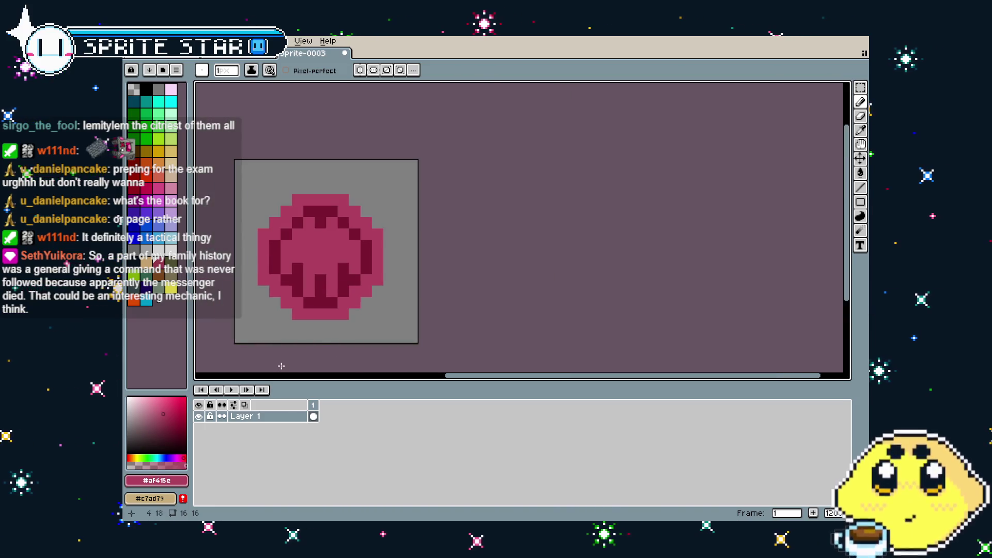
Step: Sample the dark red from the emblem as the drawing colour
key(i)
key(b)
click(321, 244)
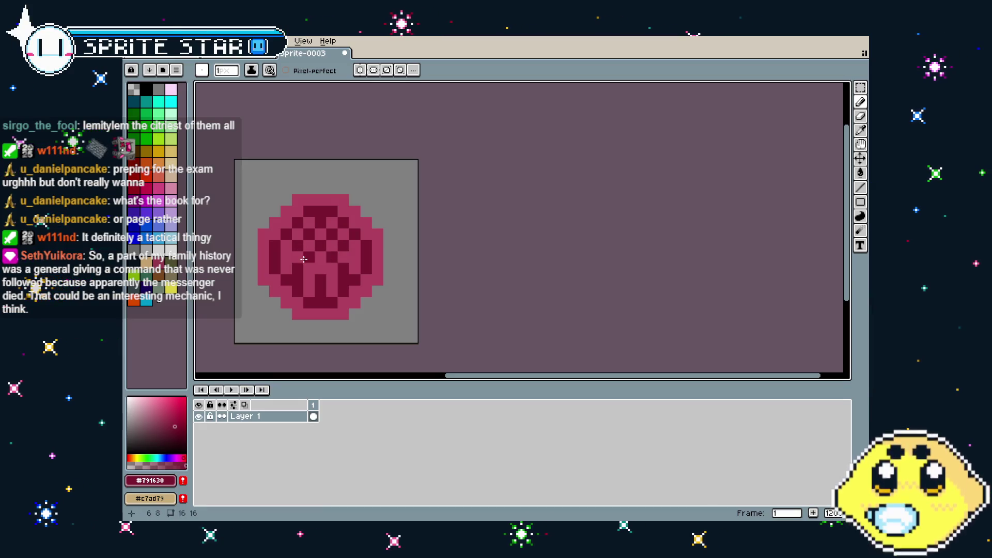
Step: Sample the emblem's pink and paint over the checkered centre in solid pink
scroll(304, 259, down, 5)
scroll(299, 319, up, 5)
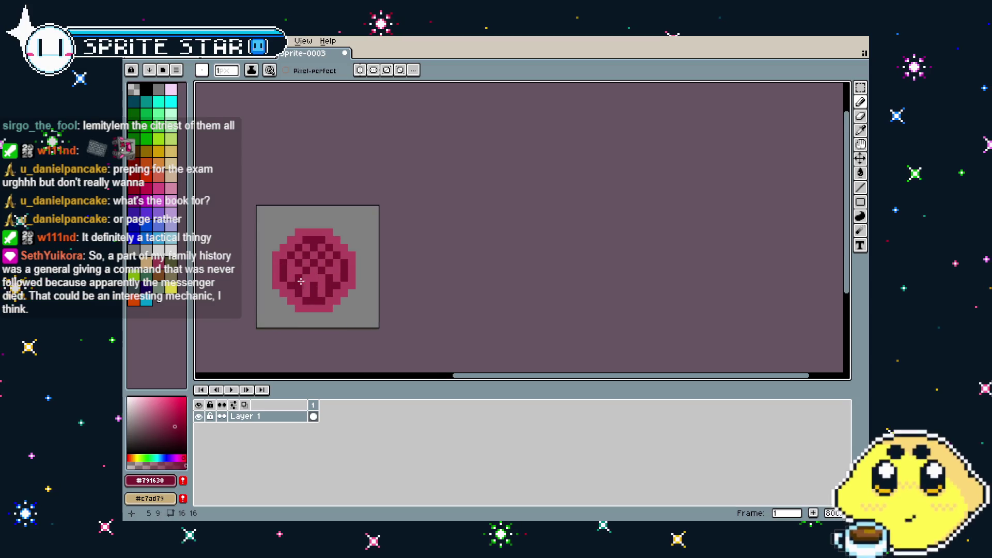
scroll(308, 331, down, 5)
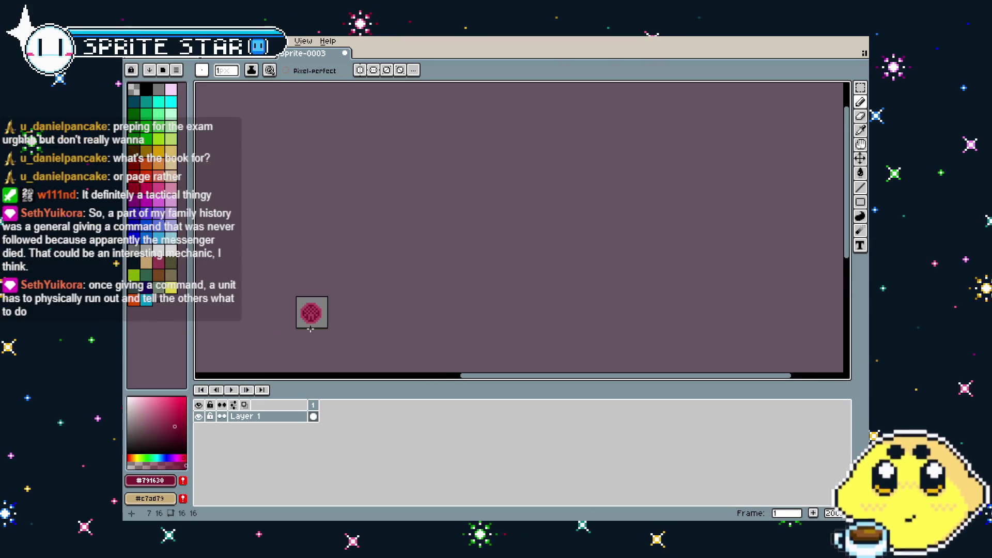
scroll(309, 331, up, 3)
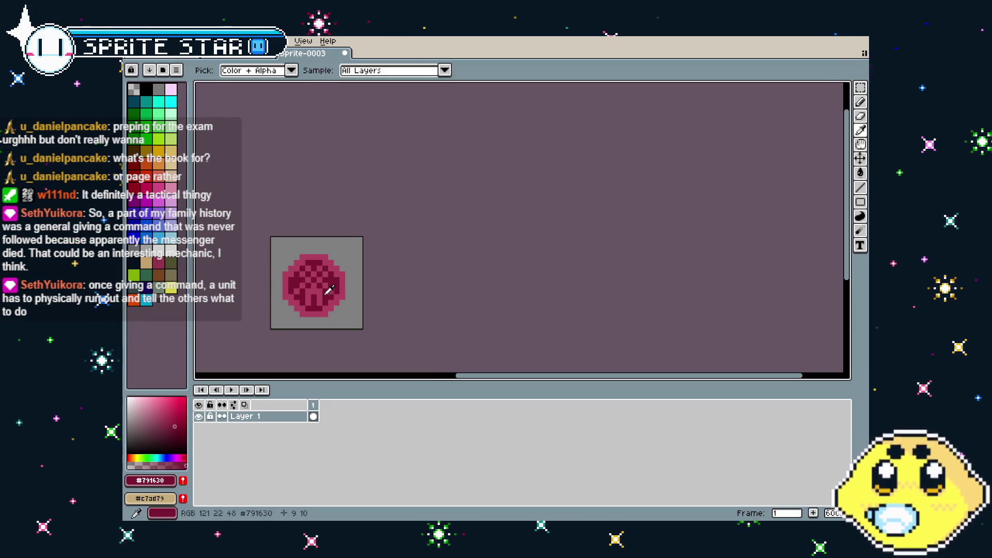
alt+click(334, 282)
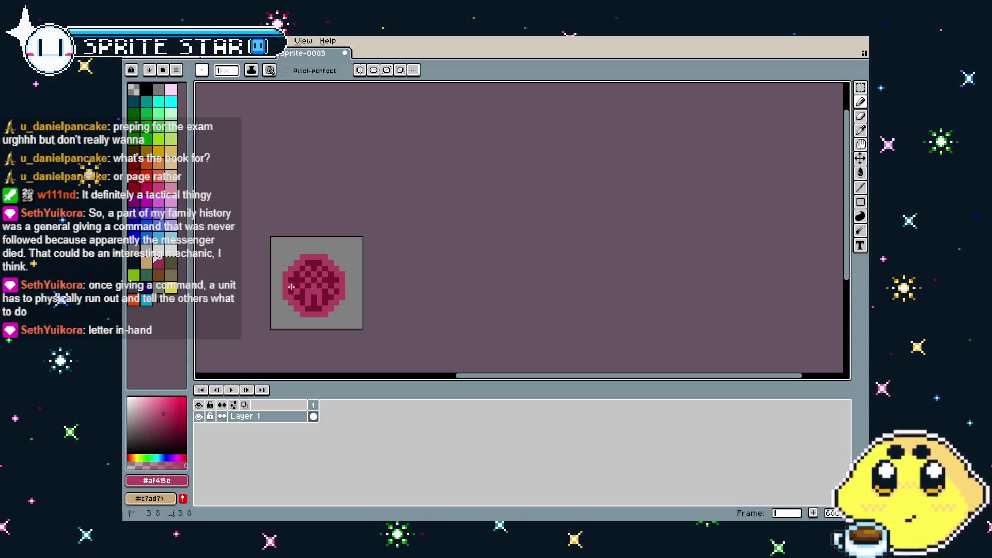
scroll(292, 345, down, 1)
scroll(292, 345, down, 1)
scroll(292, 344, up, 1)
scroll(291, 329, up, 1)
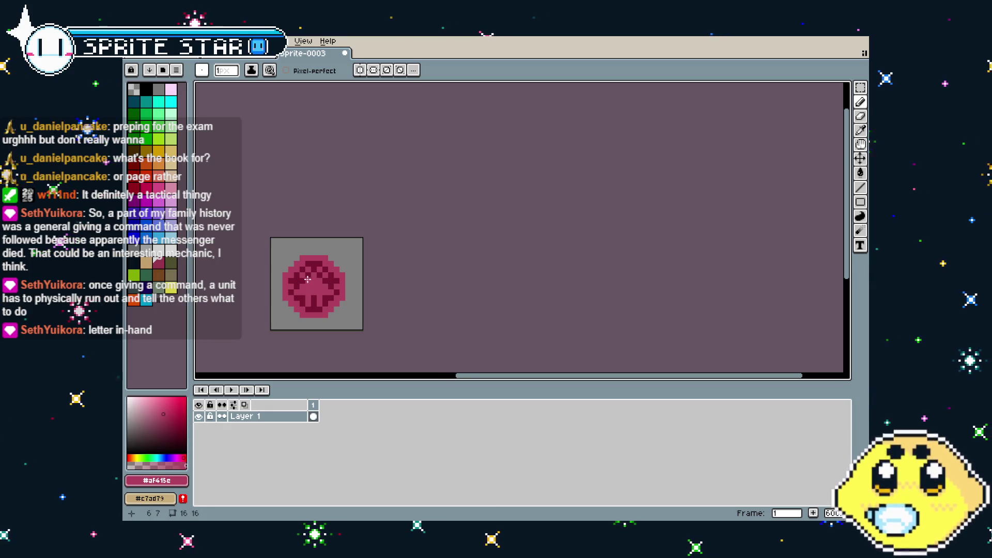
drag(313, 283, 327, 280)
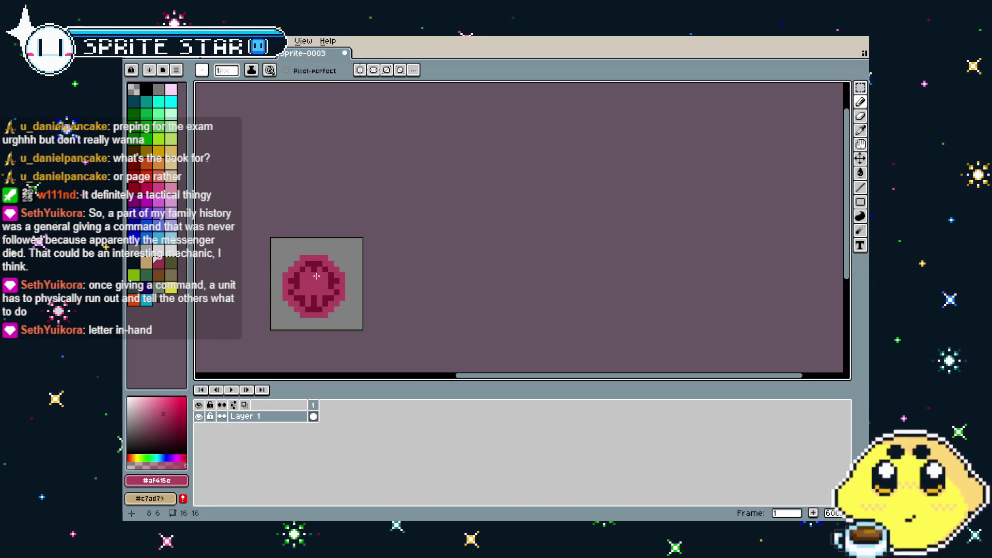
scroll(312, 336, down, 3)
scroll(312, 336, up, 4)
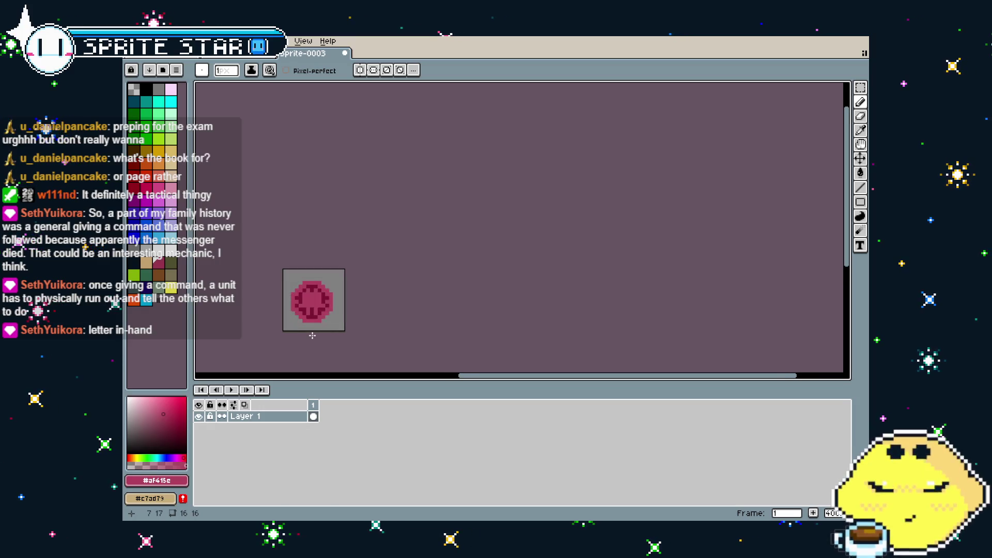
mouse_move(306, 312)
mouse_down()
mouse_move(299, 302)
mouse_move(329, 303)
mouse_up()
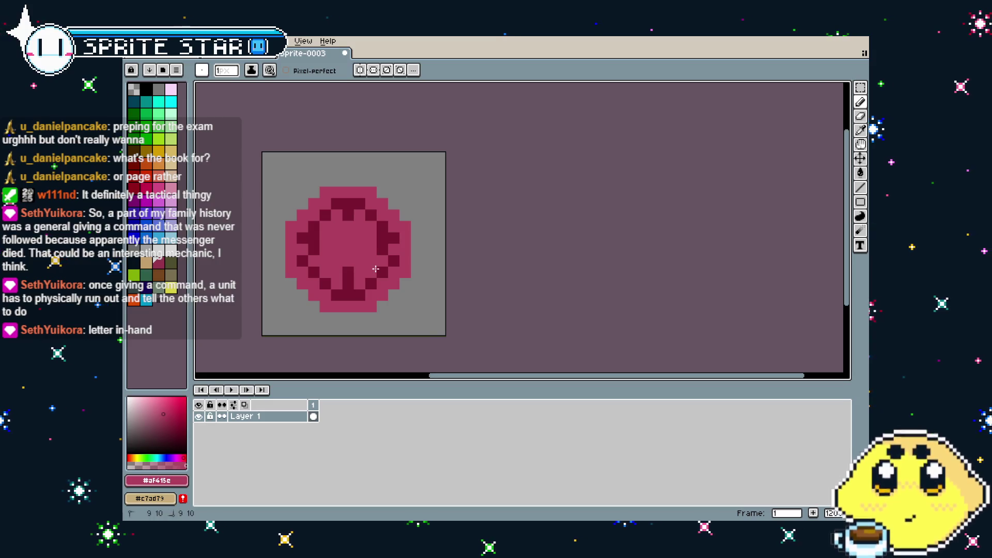
Step: Sample dark red #791630 and add one pixel to the inner ring's upper-left, placed one row higher
scroll(348, 325, down, 5)
scroll(348, 328, up, 7)
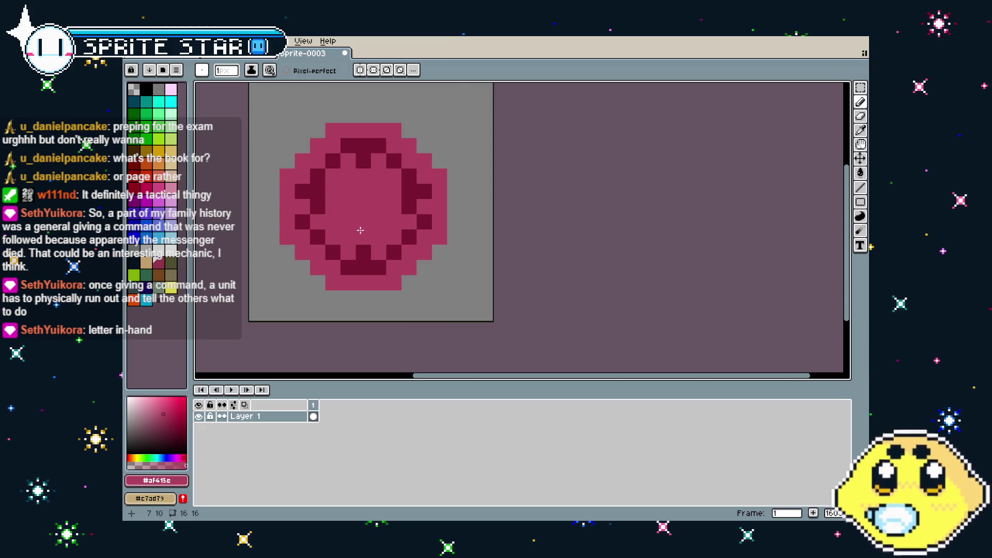
alt+click(328, 162)
click(349, 173)
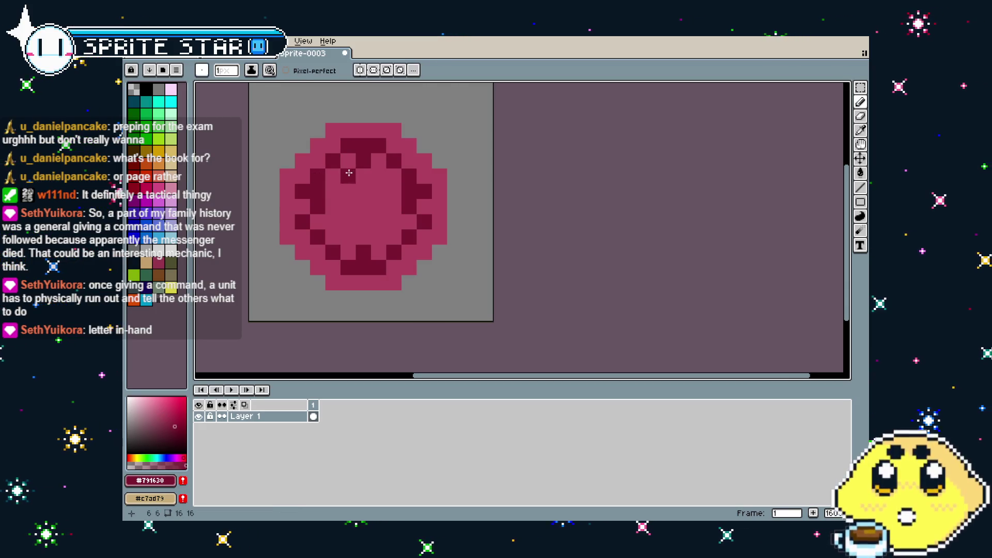
key(ctrl+z)
click(347, 162)
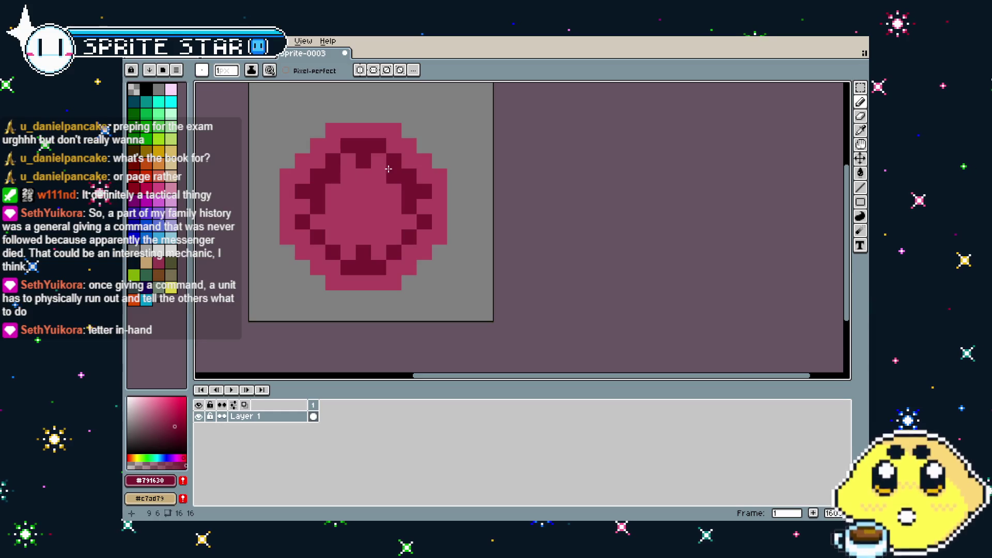
scroll(393, 223, down, 3)
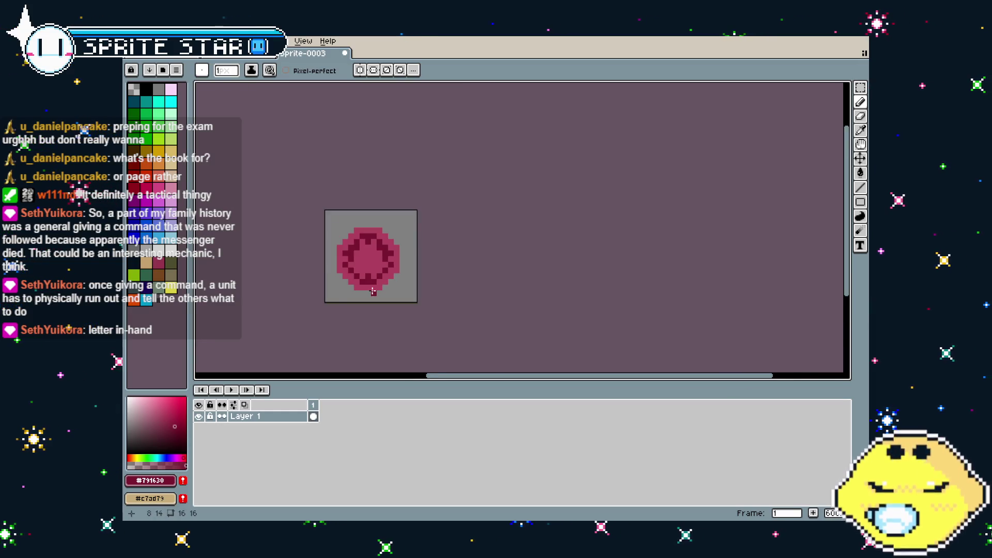
Step: Switch to white and paint two highlight pixels inside the emblem's centre
scroll(372, 291, down, 2)
scroll(357, 309, up, 4)
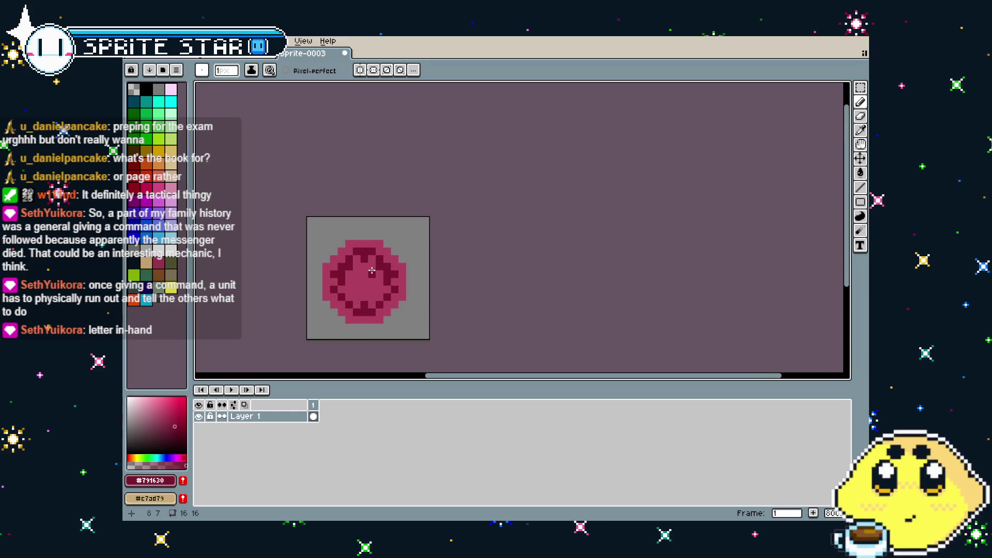
click(171, 253)
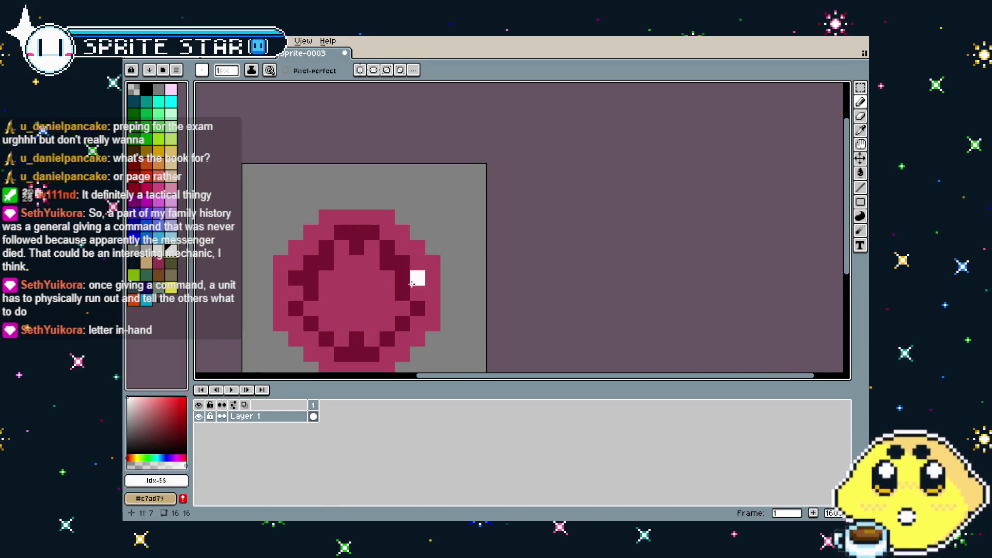
click(373, 272)
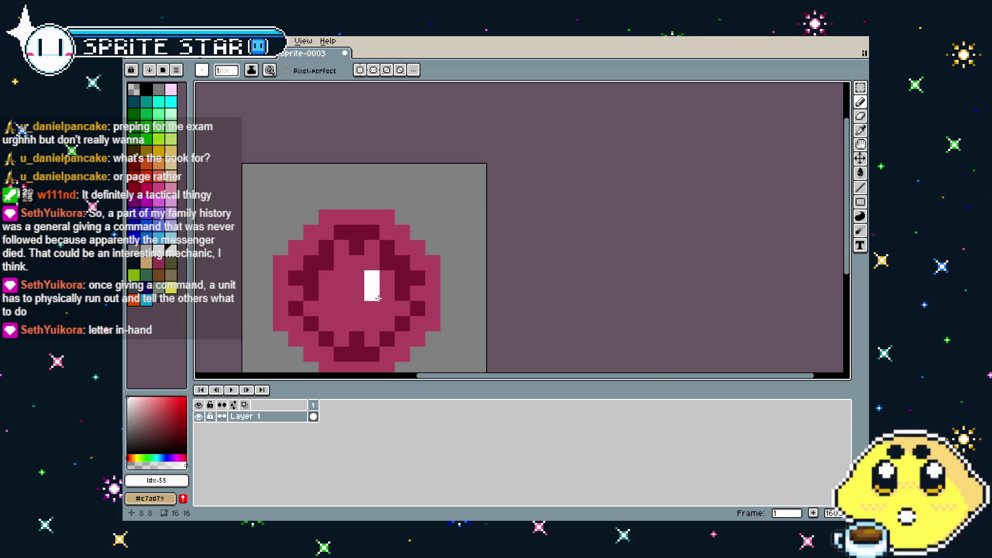
click(385, 299)
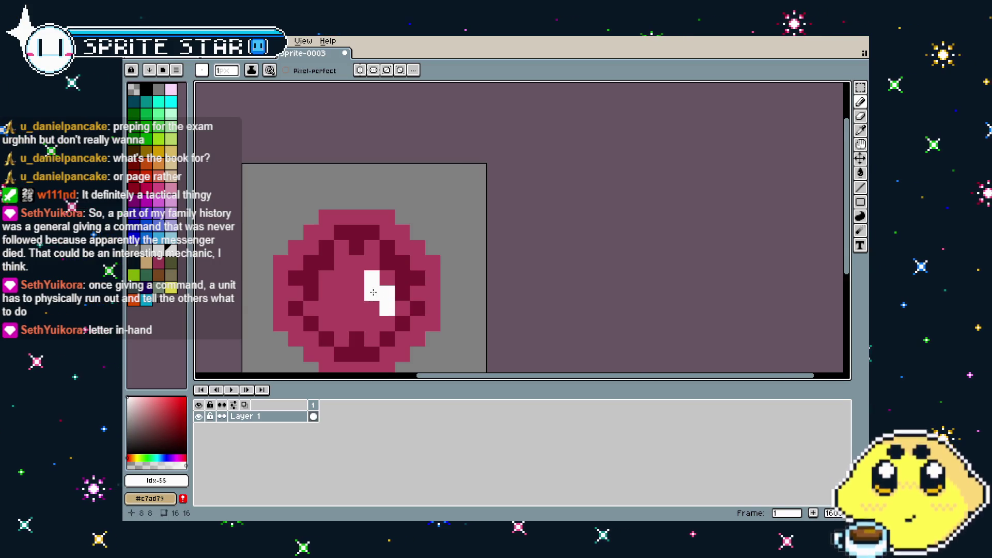
Step: Add white highlight pixels along the emblem's upper-right rim and top edge
scroll(373, 292, down, 6)
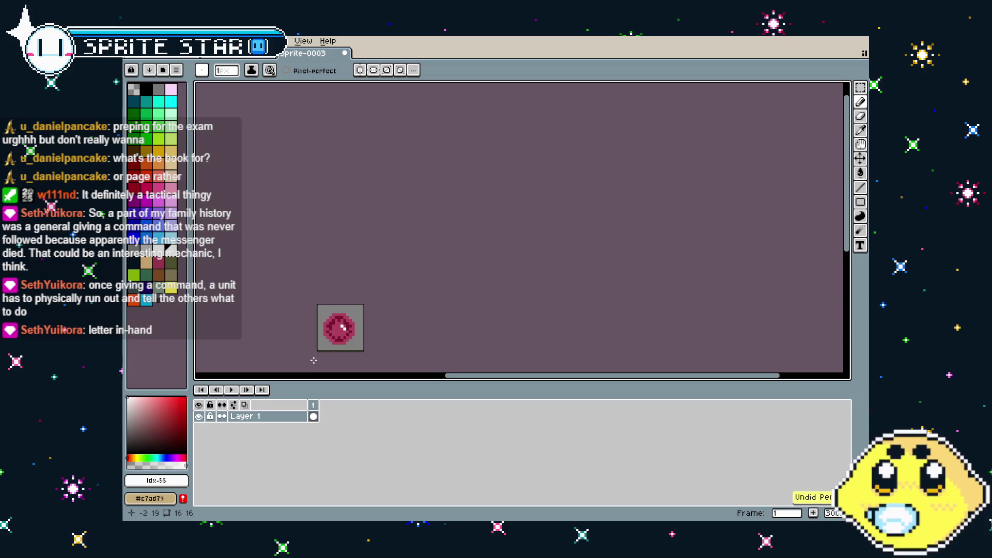
scroll(313, 361, up, 6)
click(413, 198)
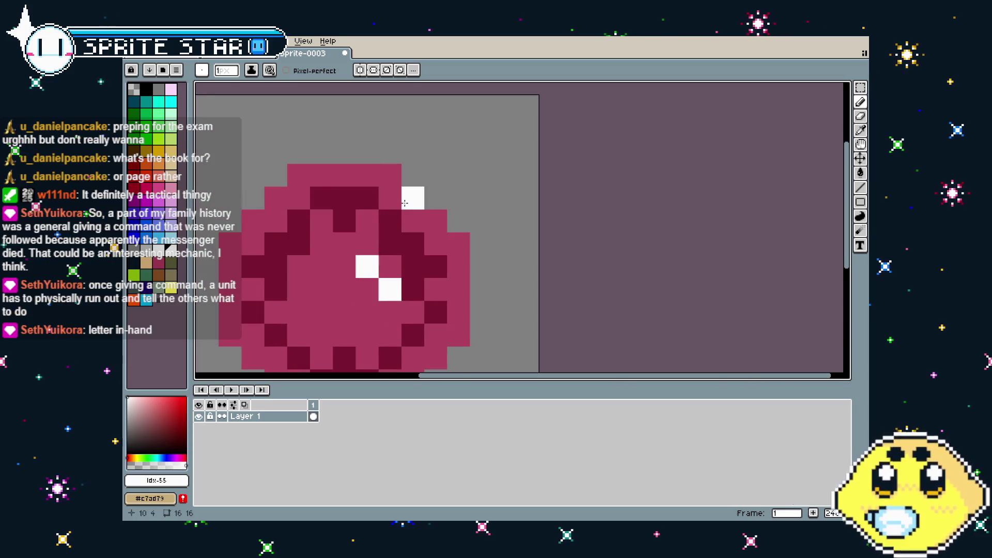
click(437, 223)
click(459, 252)
click(390, 175)
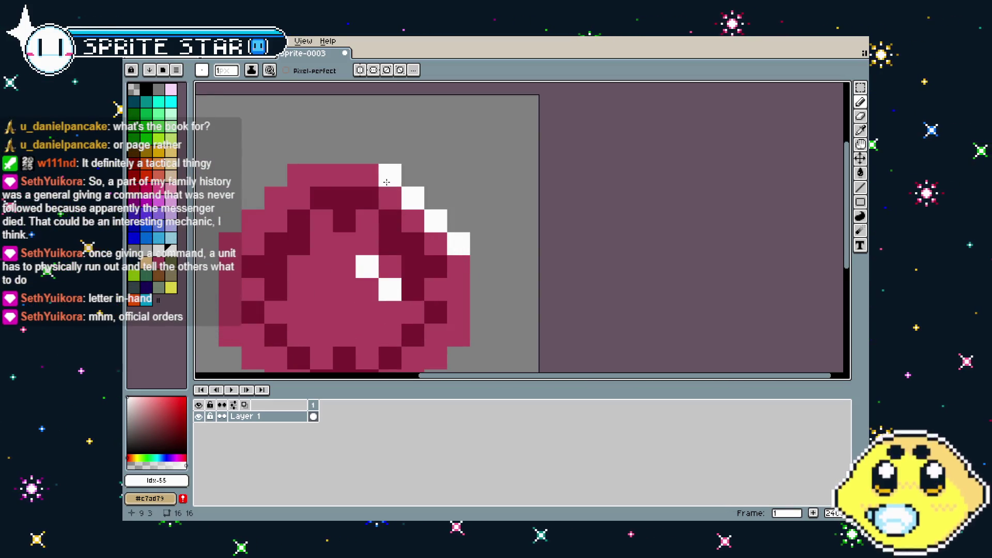
click(367, 174)
scroll(366, 314, down, 4)
scroll(364, 319, down, 1)
Step: Undo the rim highlights, then pick the emblem's dark red and then its pink
key(ctrl+z)
key(ctrl+z)
key(ctrl+z)
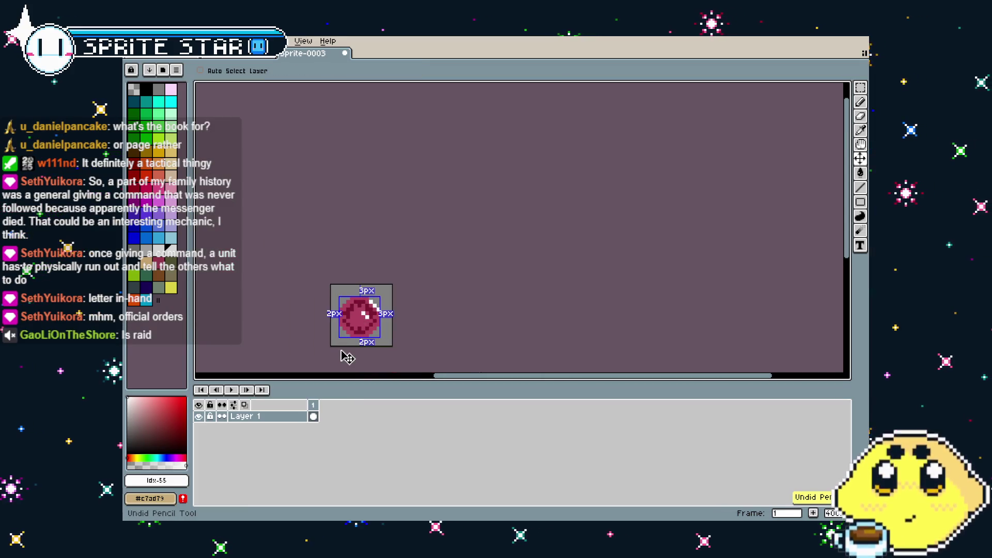
scroll(364, 321, up, 5)
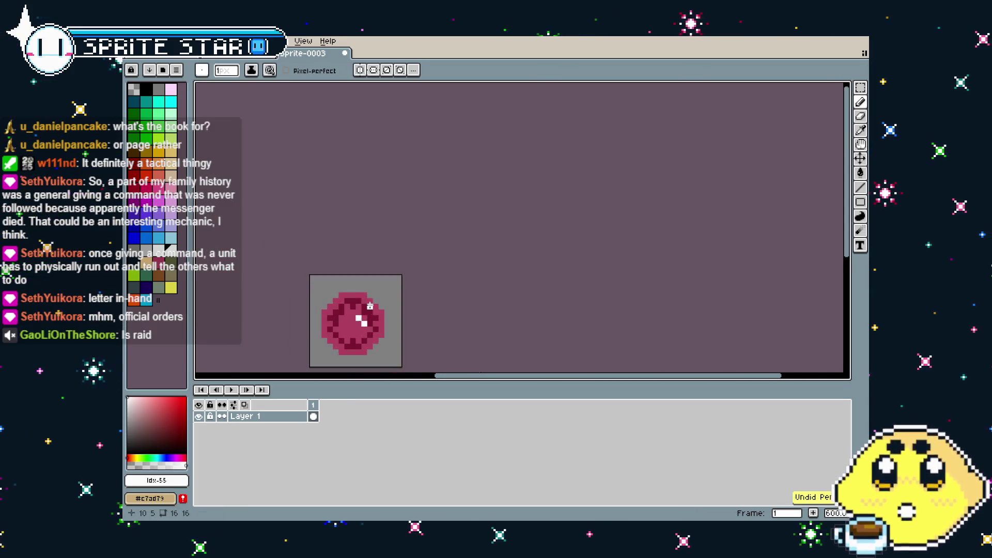
alt+click(370, 291)
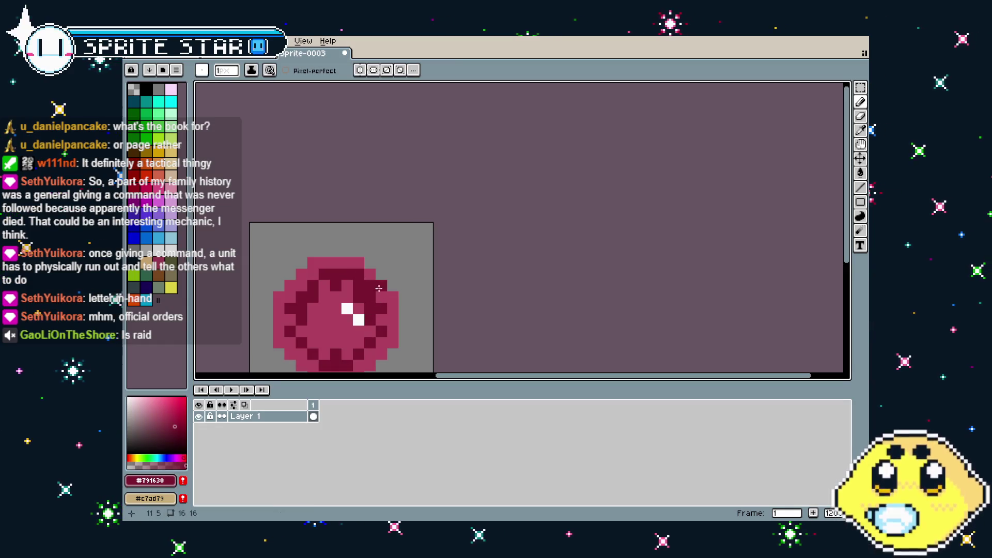
scroll(359, 327, down, 4)
scroll(360, 326, up, 2)
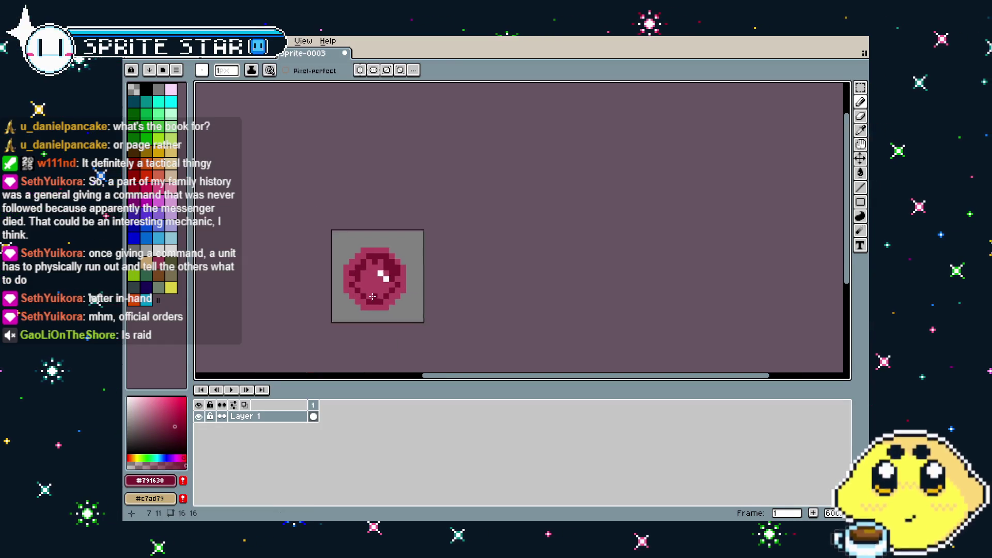
alt+click(385, 274)
Step: Cover the white highlights in pink and draw dark-red pixels around the circle's inside
click(393, 276)
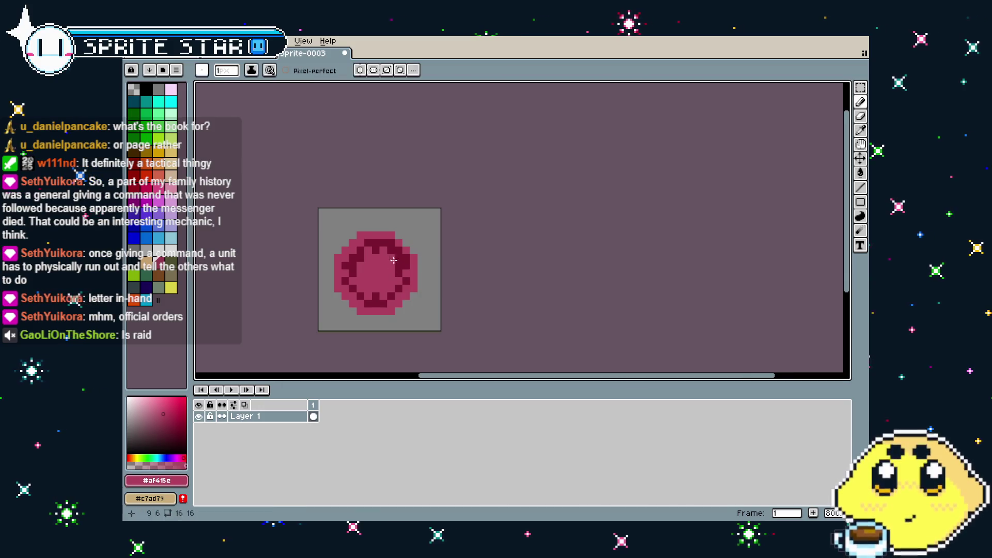
click(383, 266)
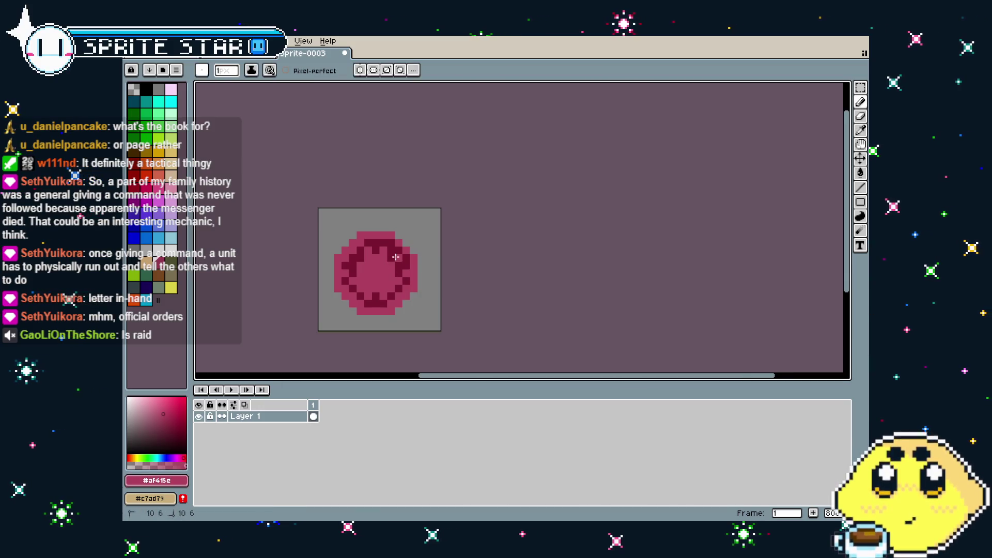
alt+click(345, 260)
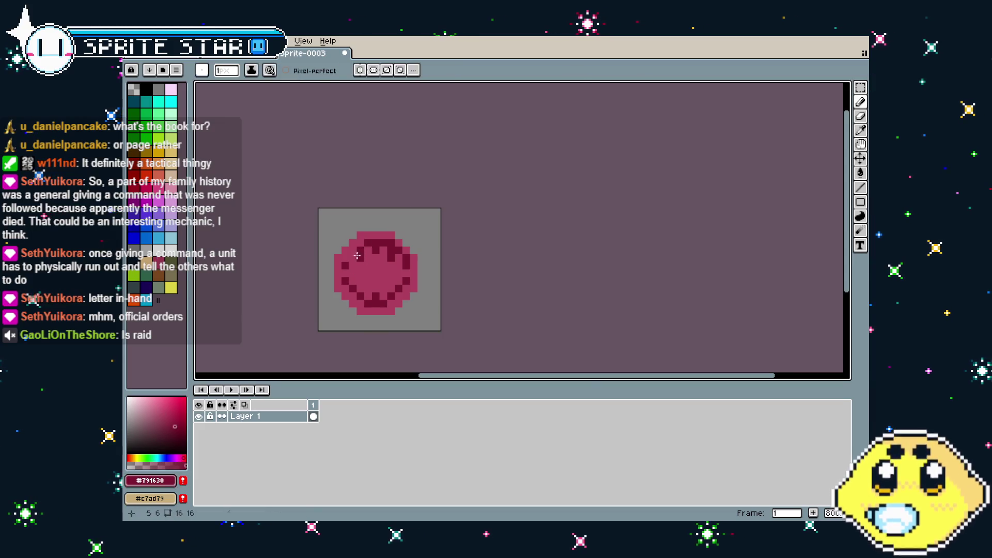
mouse_move(344, 260)
mouse_down()
mouse_move(345, 282)
mouse_move(377, 296)
mouse_move(409, 281)
mouse_move(406, 272)
mouse_up()
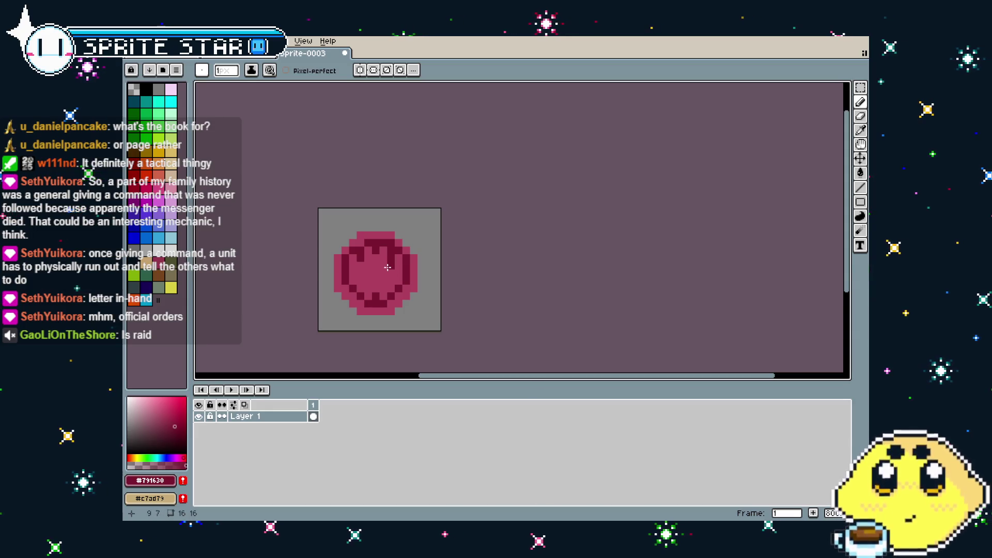
Step: Undo extra dark pixels and repaint the lower dark band pink to form a smile
click(385, 268)
click(368, 266)
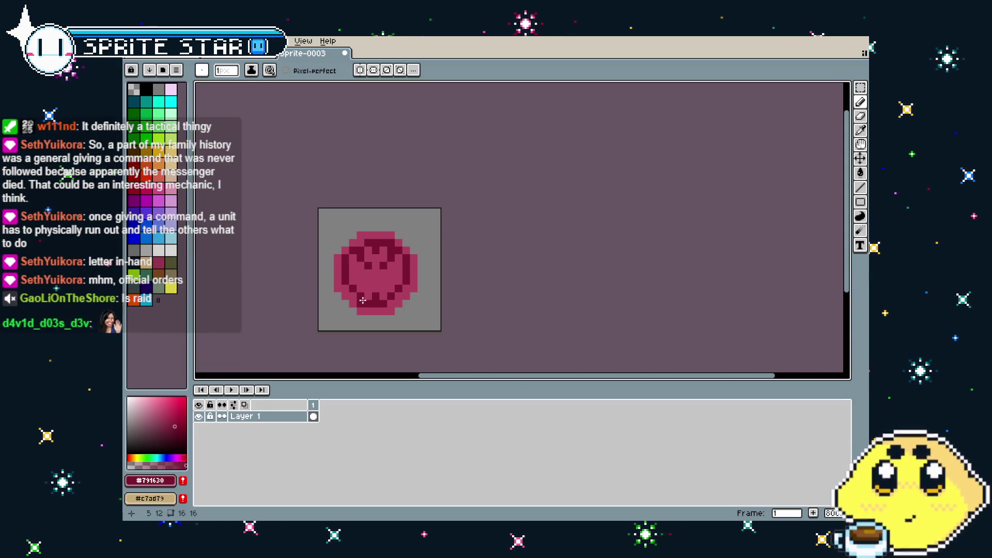
key(ctrl+z)
key(ctrl+z)
key(ctrl+z)
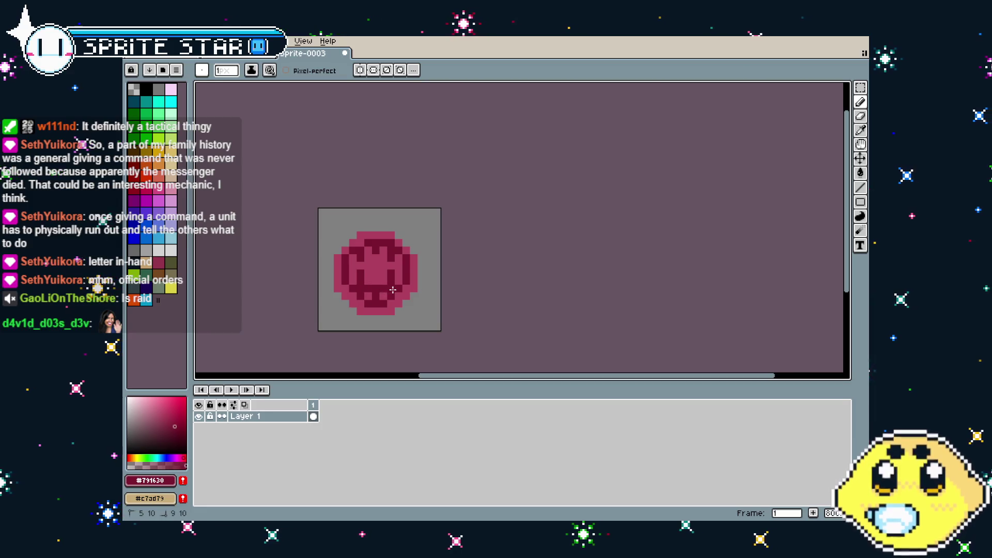
scroll(358, 323, down, 6)
scroll(363, 335, up, 5)
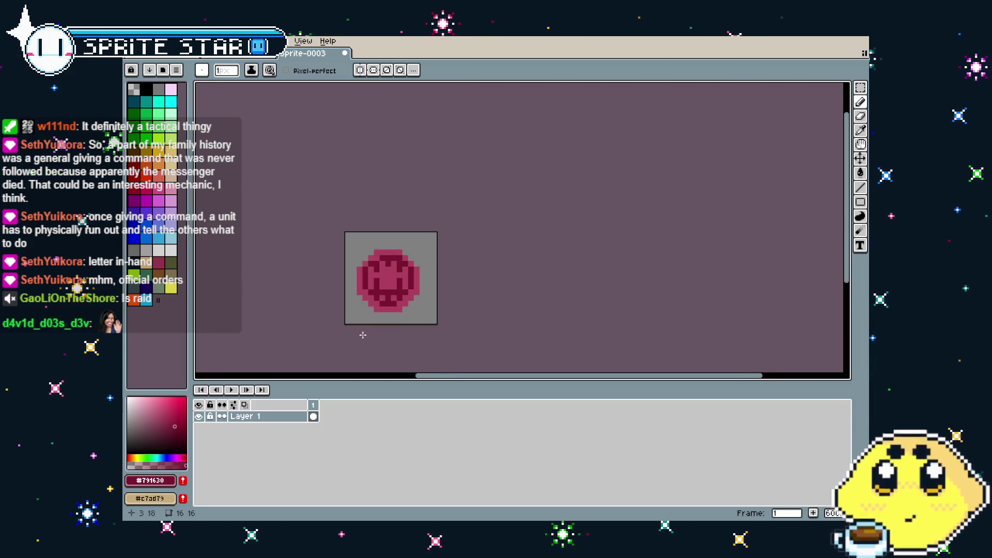
scroll(362, 335, up, 3)
alt+click(402, 269)
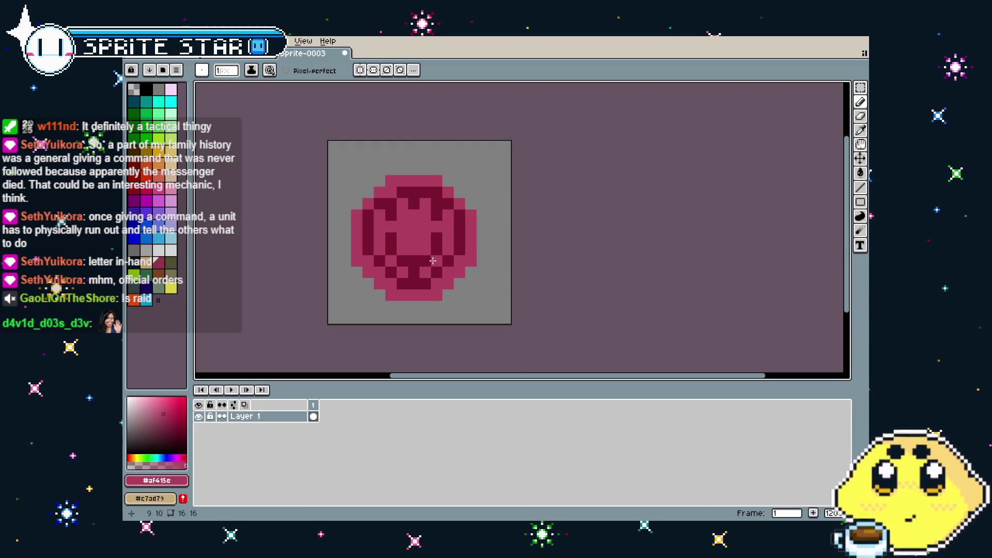
drag(432, 261, 393, 267)
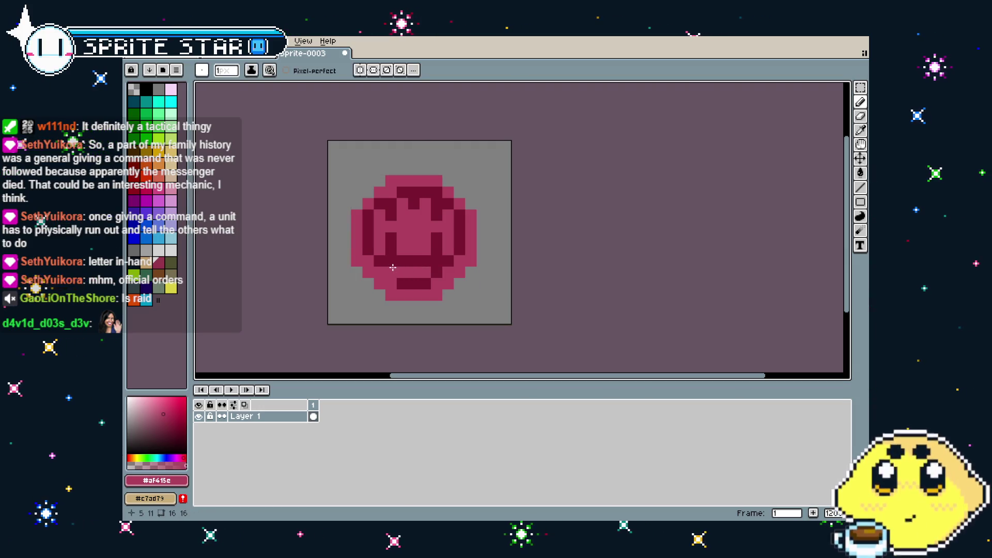
scroll(390, 335, down, 6)
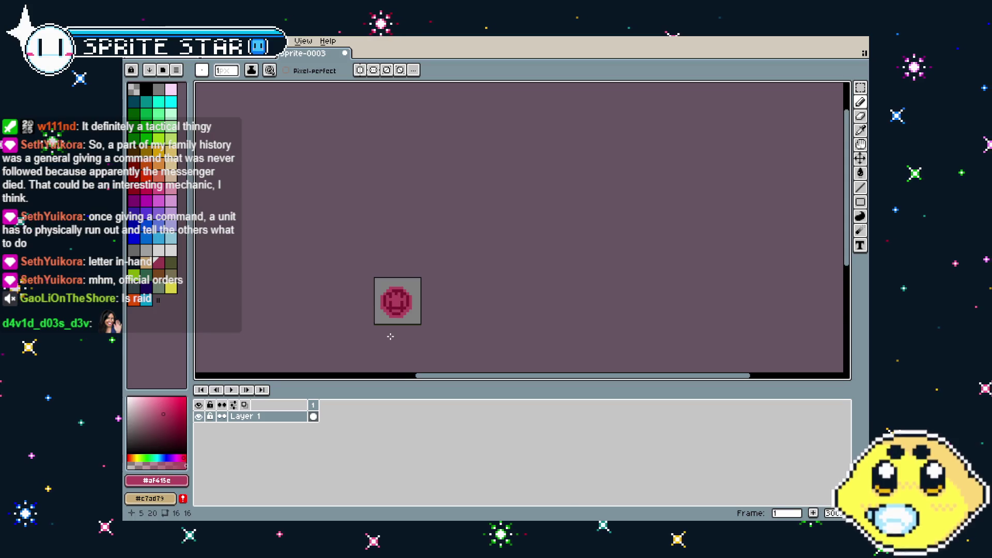
scroll(391, 333, up, 4)
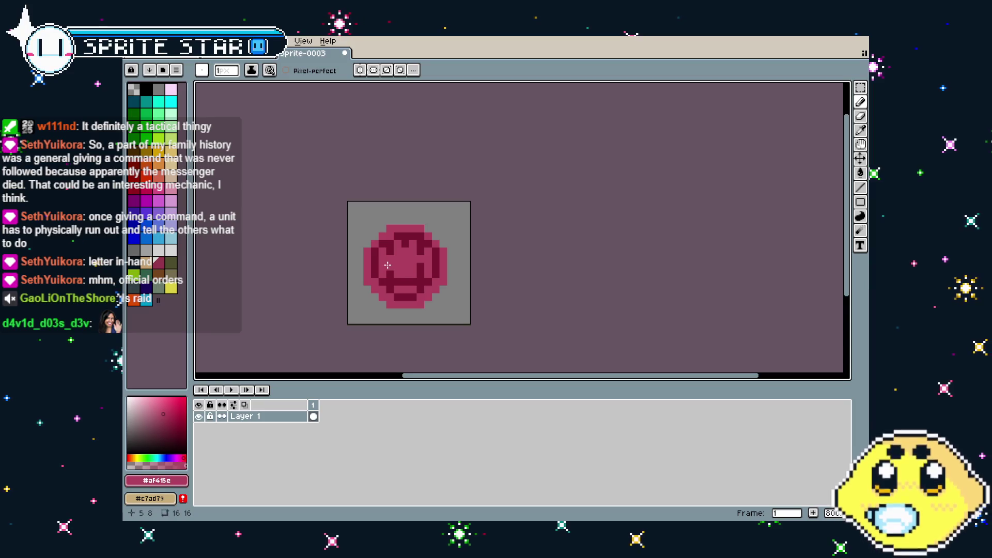
scroll(391, 330, down, 3)
scroll(391, 330, down, 3)
scroll(391, 329, up, 5)
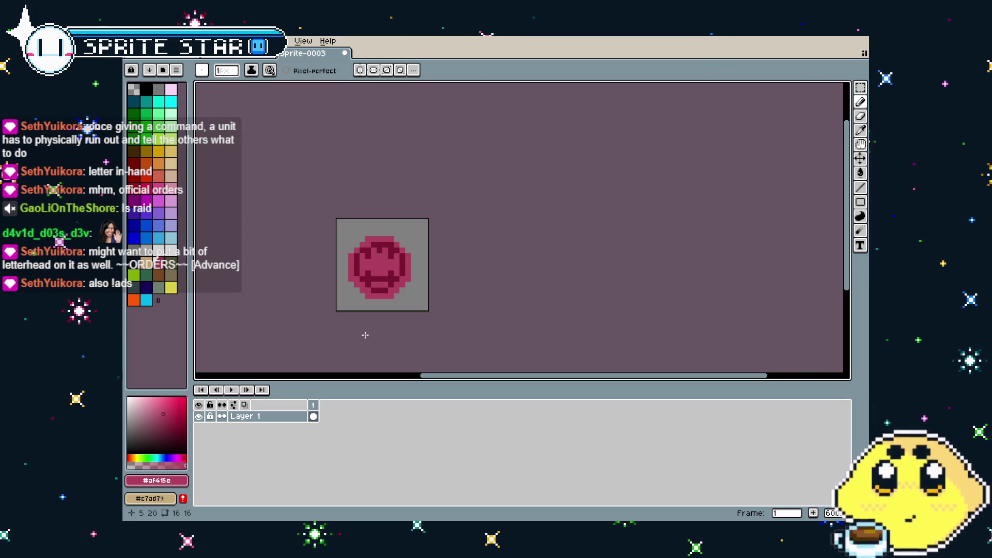
scroll(391, 306, down, 1)
drag(343, 289, 381, 284)
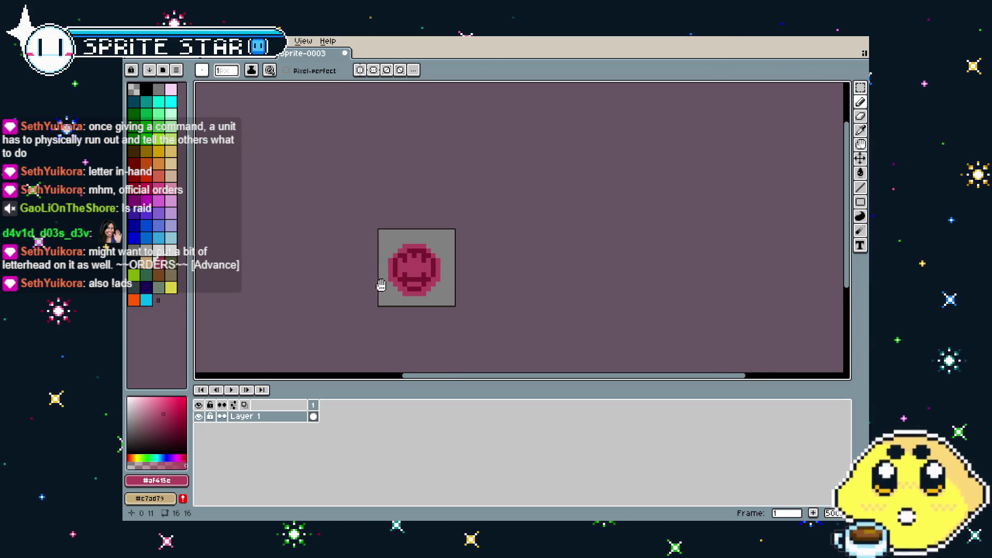
scroll(408, 276, up, 5)
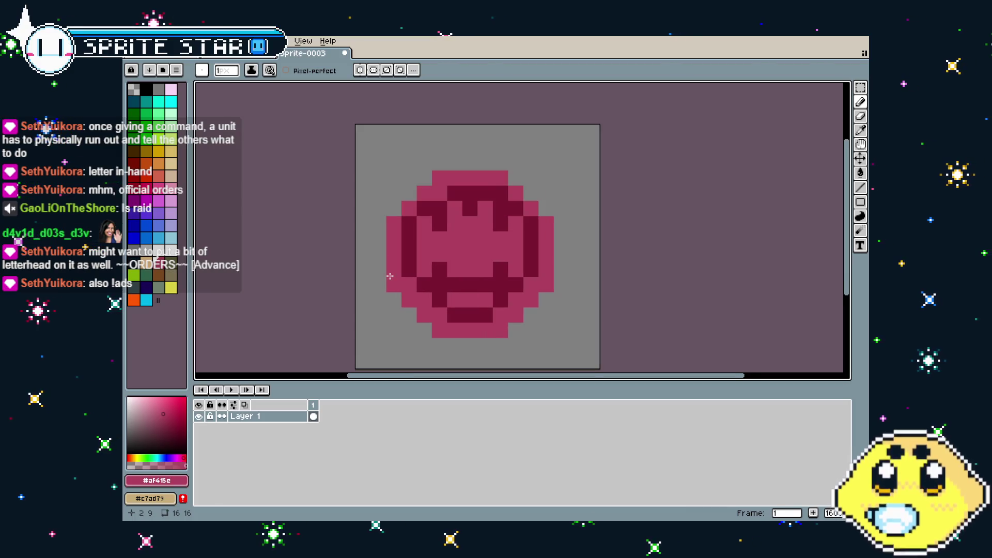
key(i)
key(b)
click(371, 251)
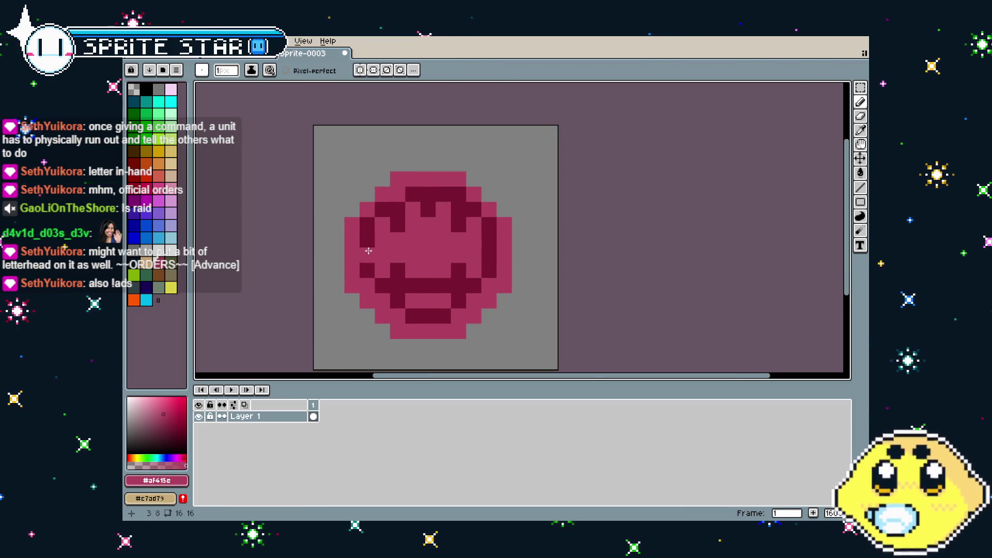
key(ctrl+z)
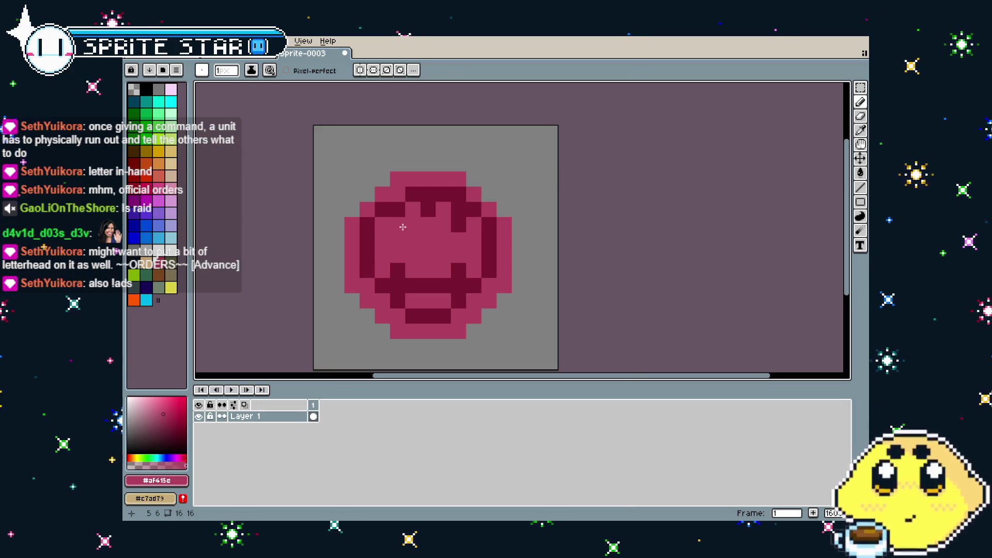
scroll(413, 310, down, 7)
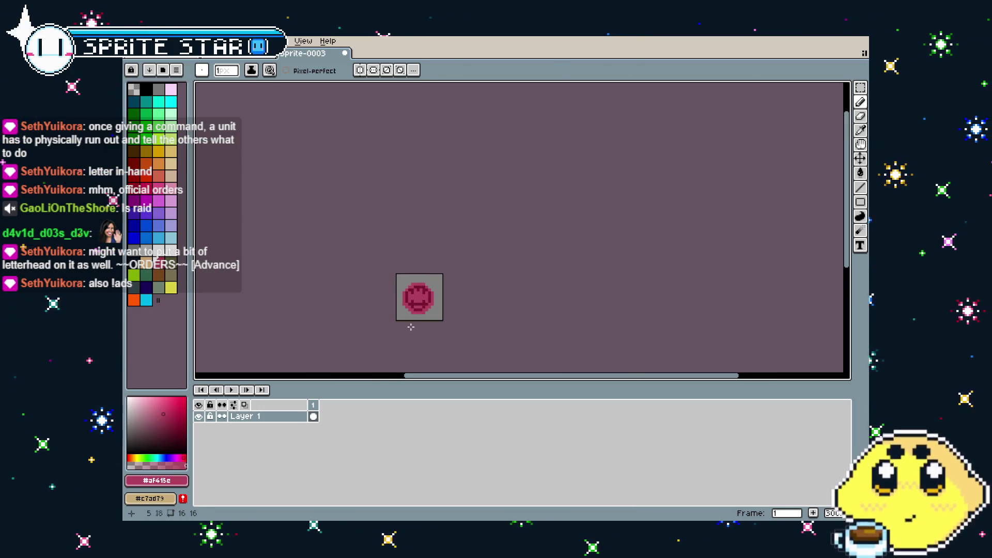
scroll(425, 294, up, 5)
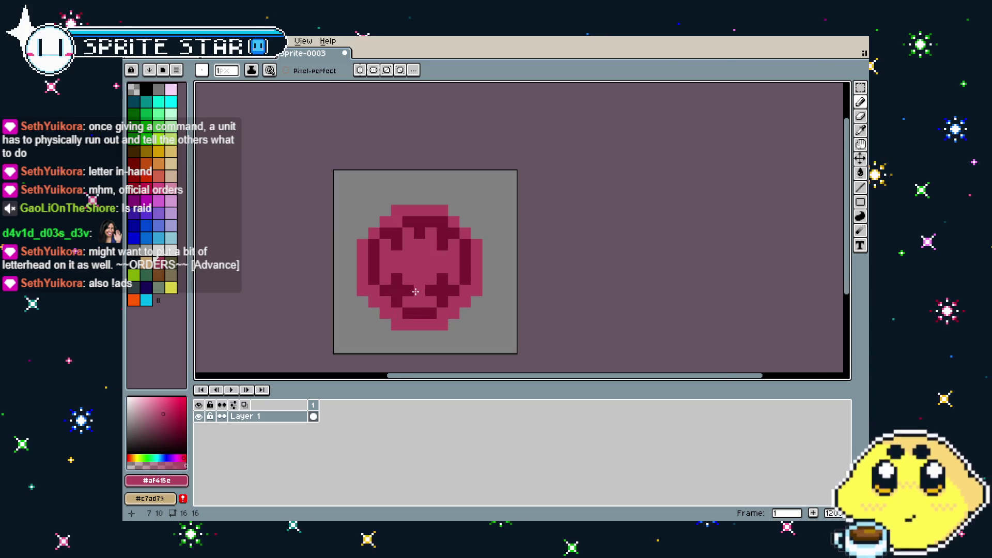
Step: Repaint a dark mouth pixel and the left-eye pixel pink, keeping #791630 as the dark colour
click(420, 290)
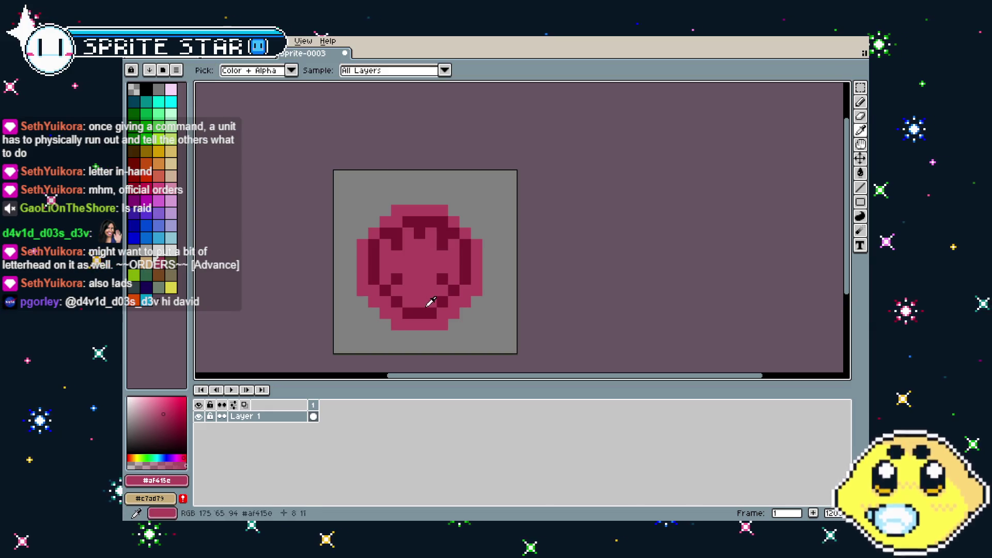
alt+right_click(437, 302)
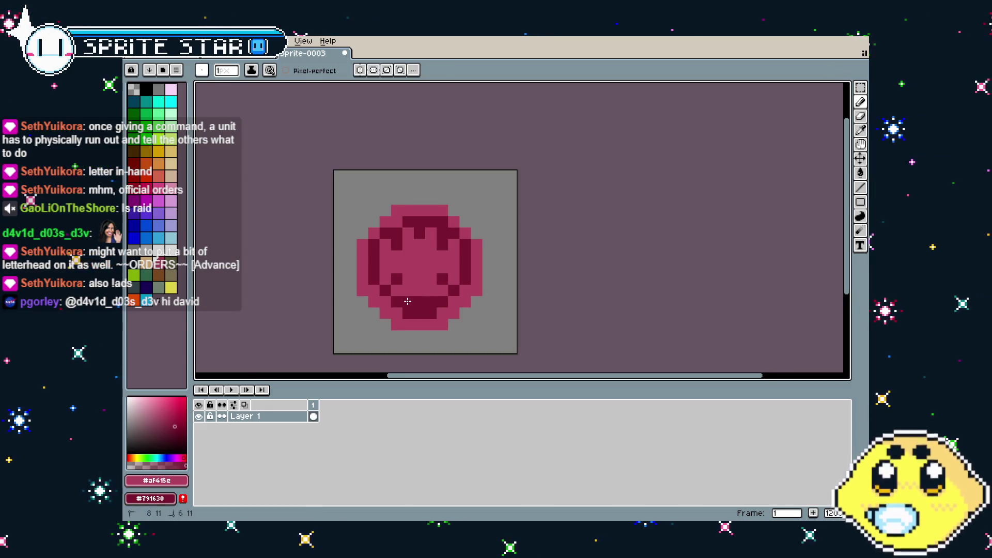
click(395, 280)
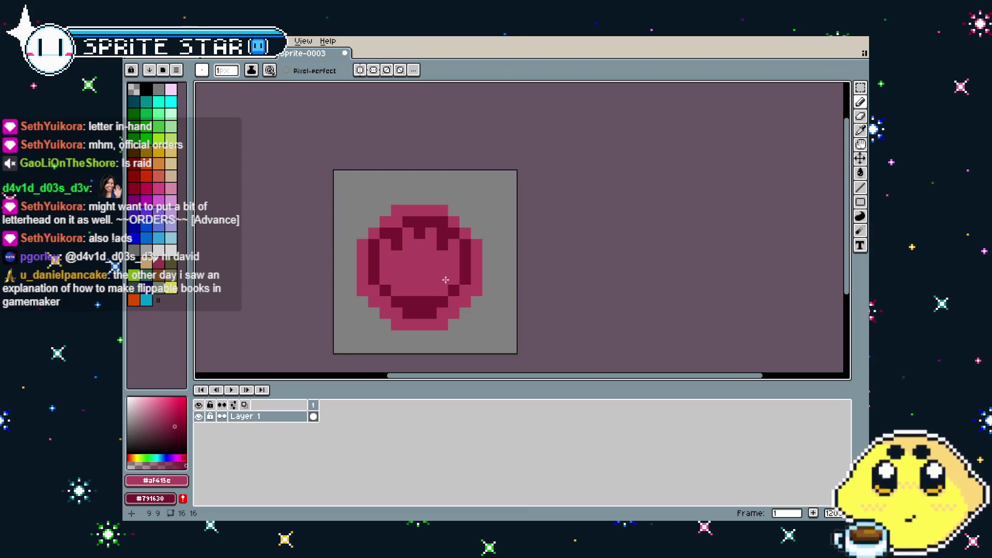
scroll(422, 325, down, 5)
scroll(418, 333, up, 5)
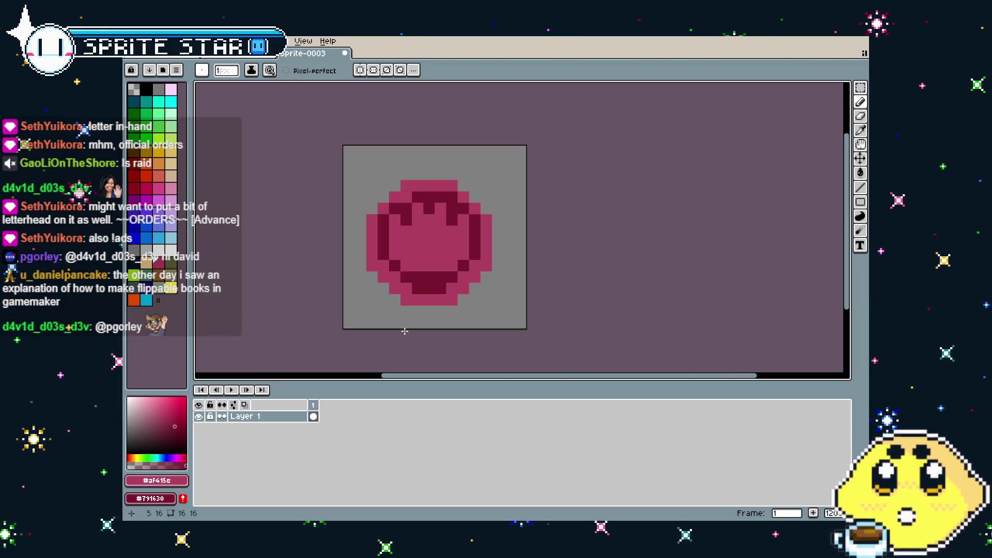
scroll(405, 331, up, 1)
alt+click(498, 202)
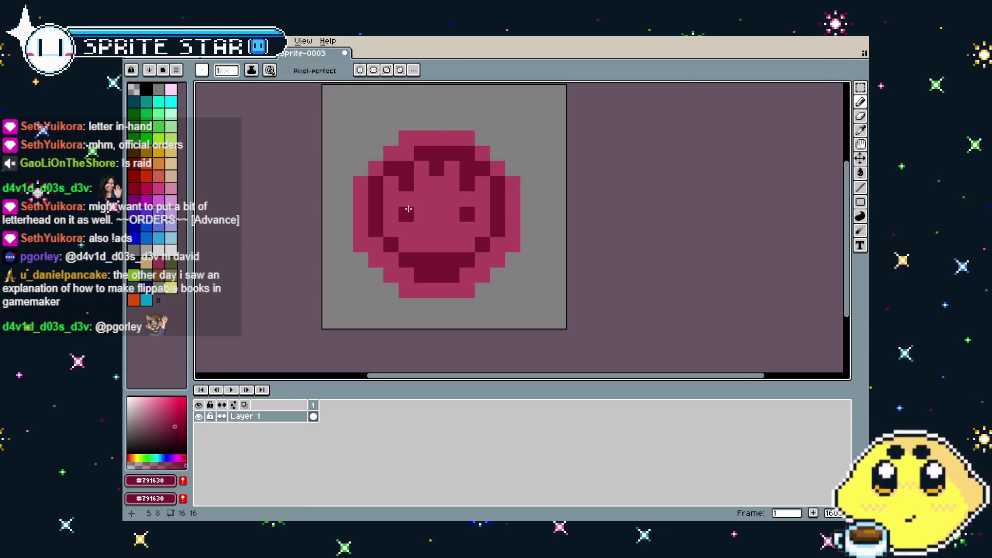
Step: Paint over the stray dark dot in light pink #af415e, then pick #791630 again
scroll(417, 280, down, 5)
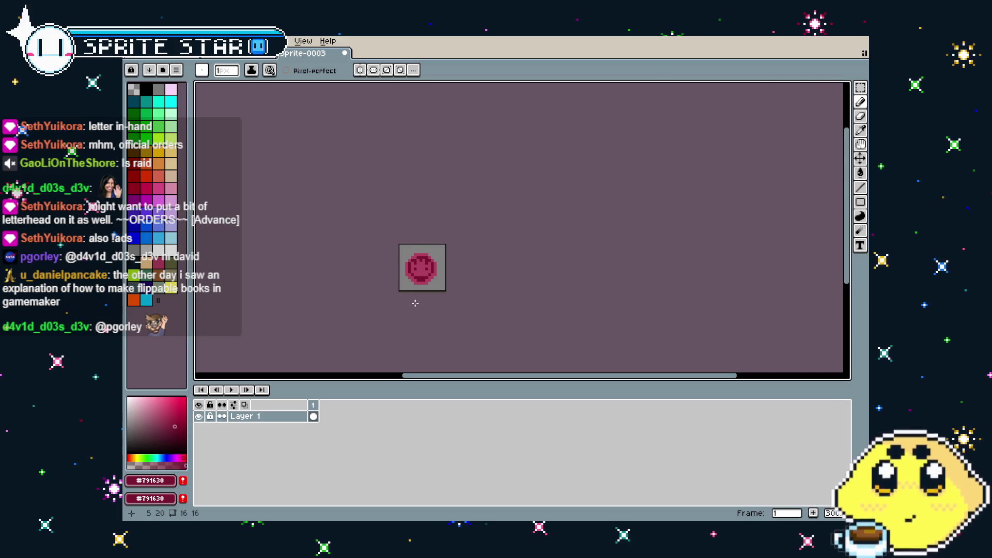
scroll(415, 303, up, 3)
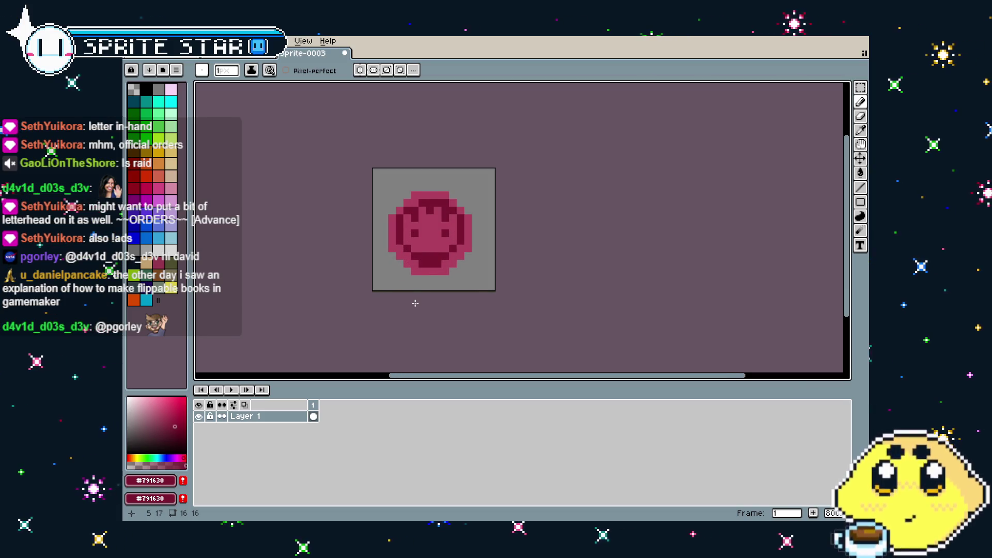
drag(415, 304, 409, 304)
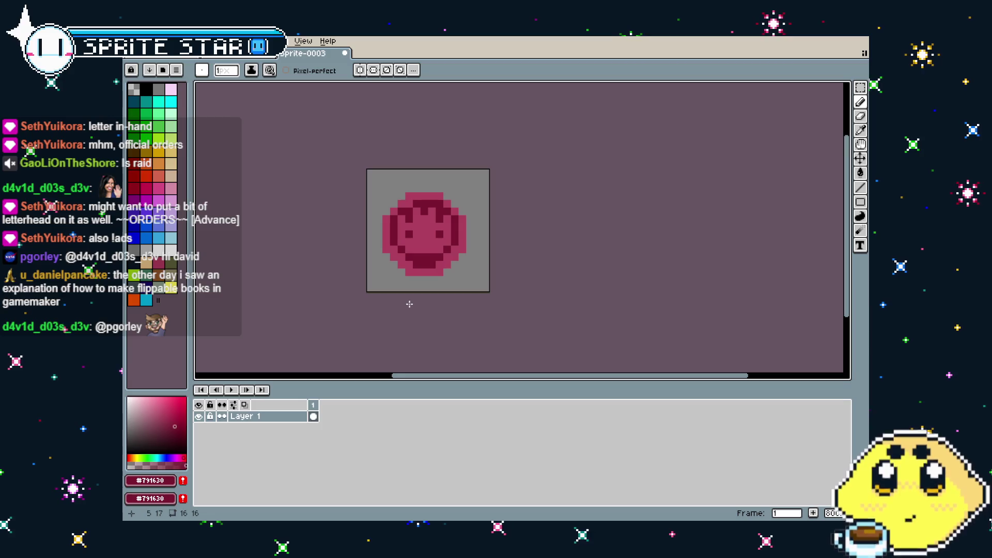
drag(405, 303, 416, 304)
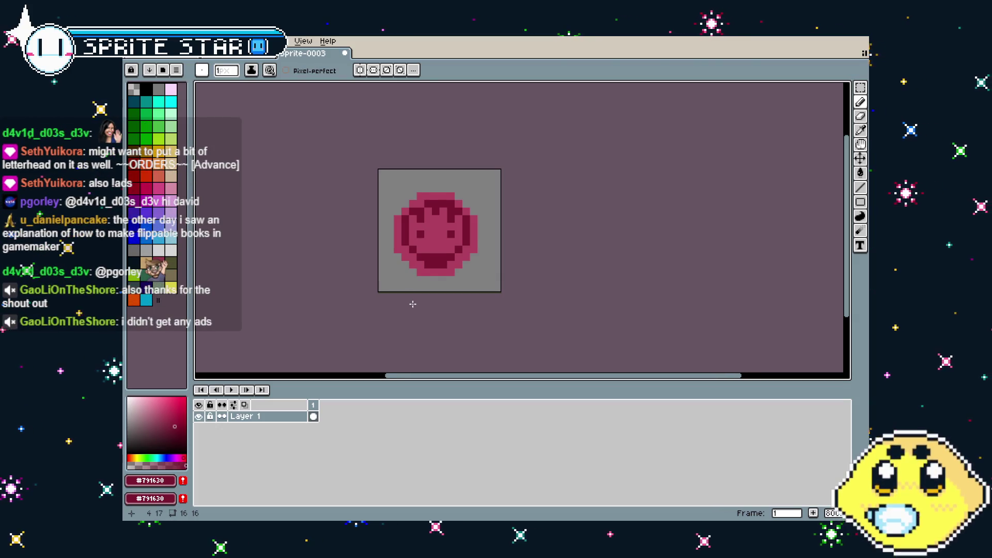
drag(416, 304, 410, 304)
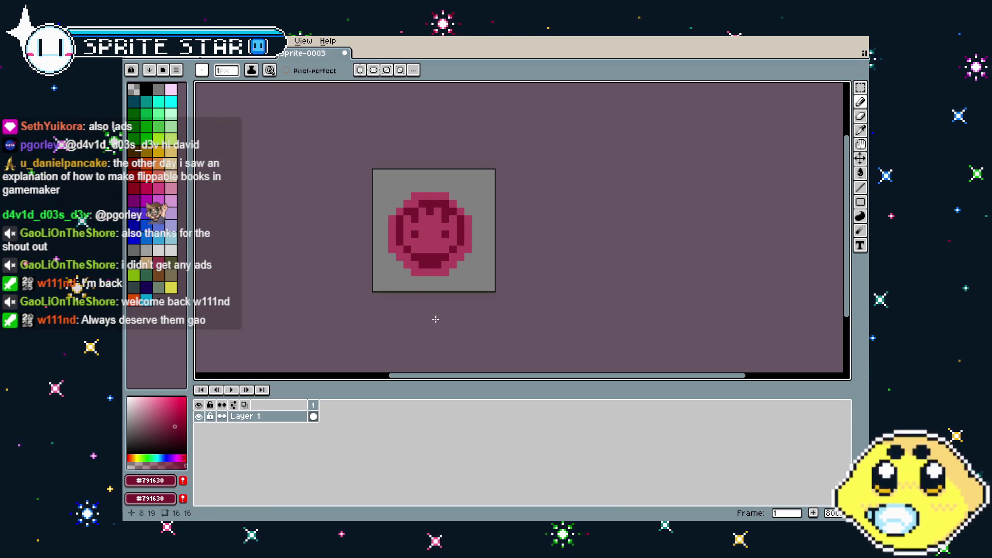
scroll(423, 241, up, 5)
alt+click(403, 220)
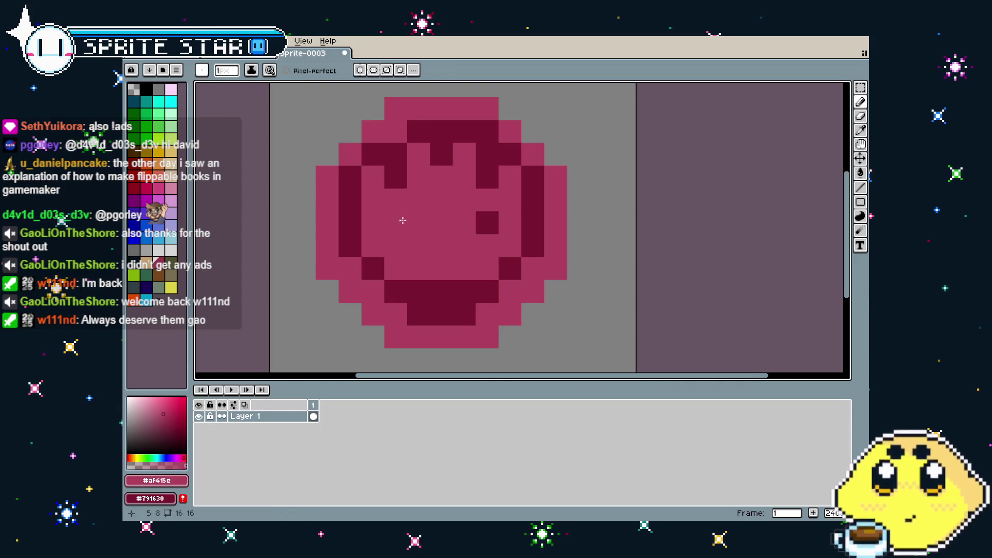
click(488, 222)
key(alt)
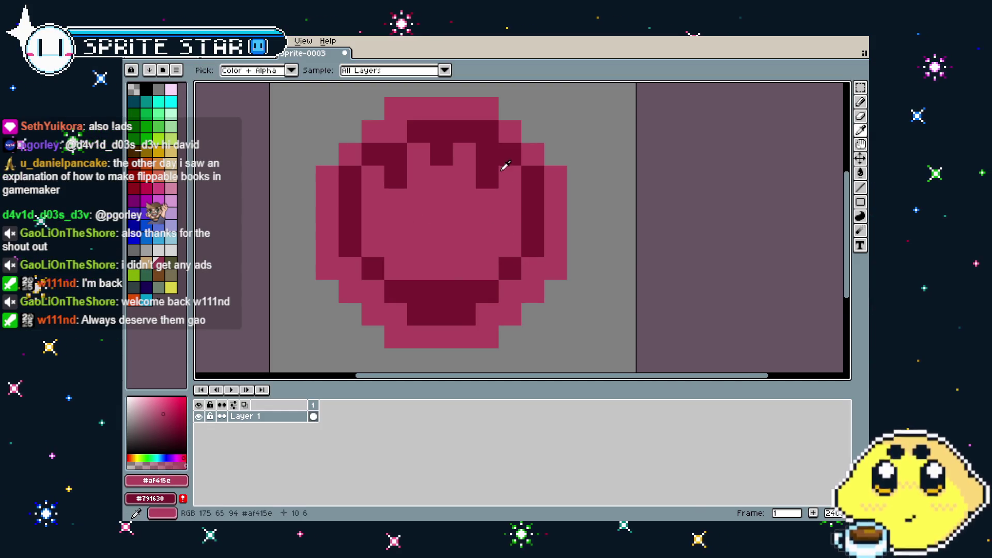
alt+click(491, 182)
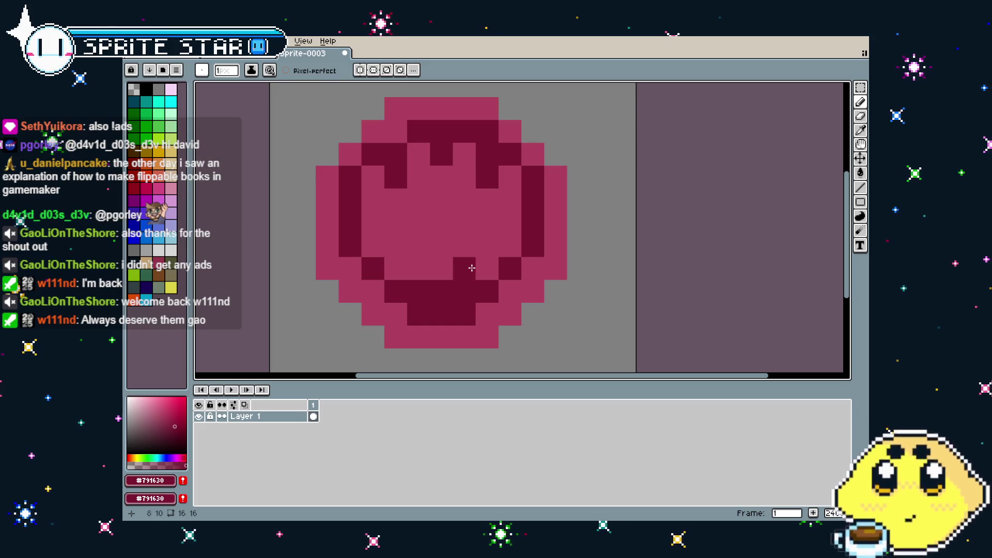
Step: Pencil dark-red #791630 pixels and strokes forming a bold W-shaped crest in the emblem
click(388, 274)
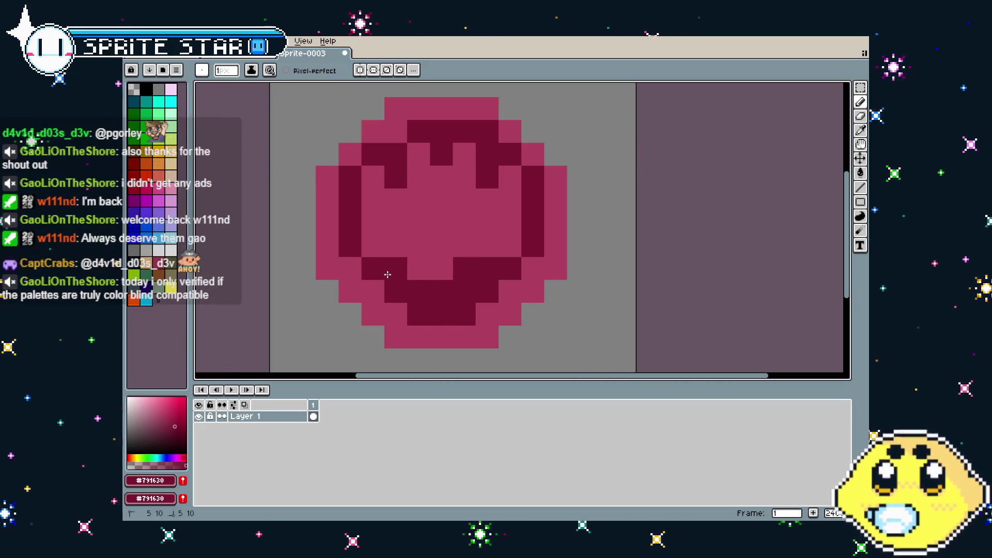
click(417, 249)
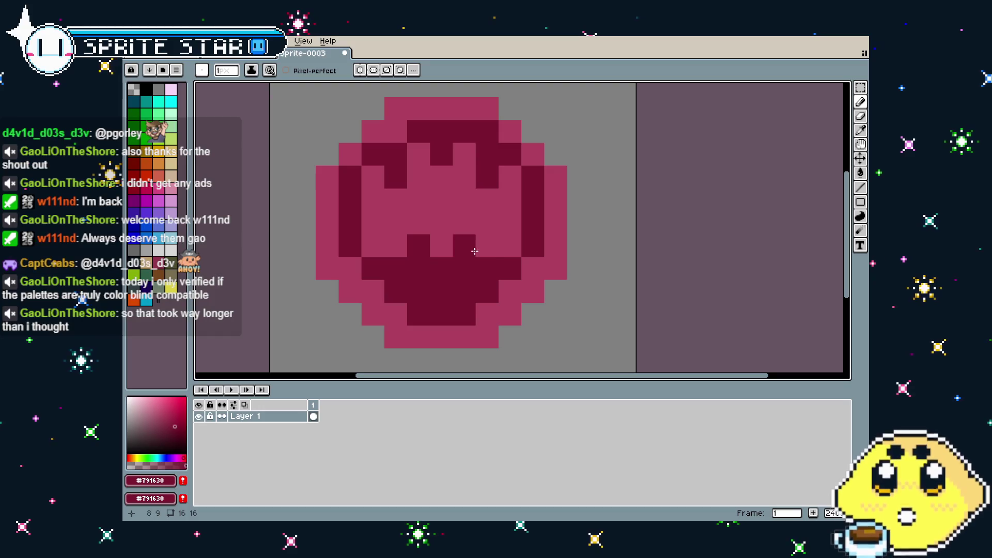
click(464, 249)
scroll(432, 312, down, 3)
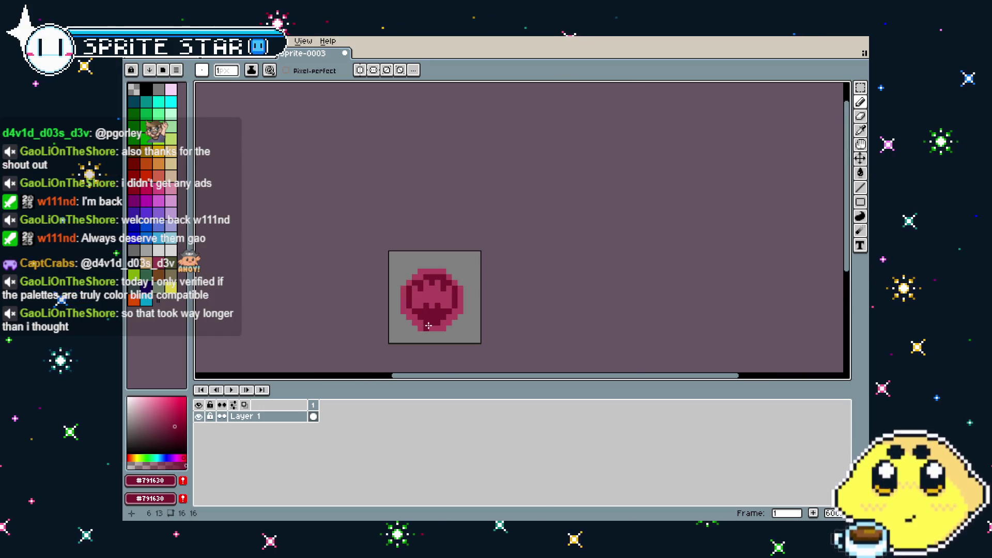
scroll(429, 326, up, 3)
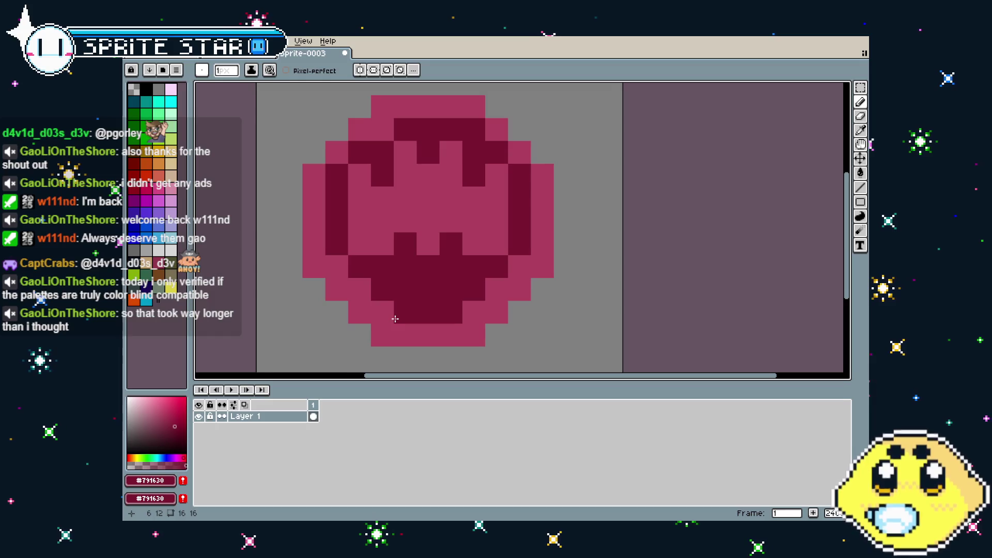
drag(427, 247, 428, 224)
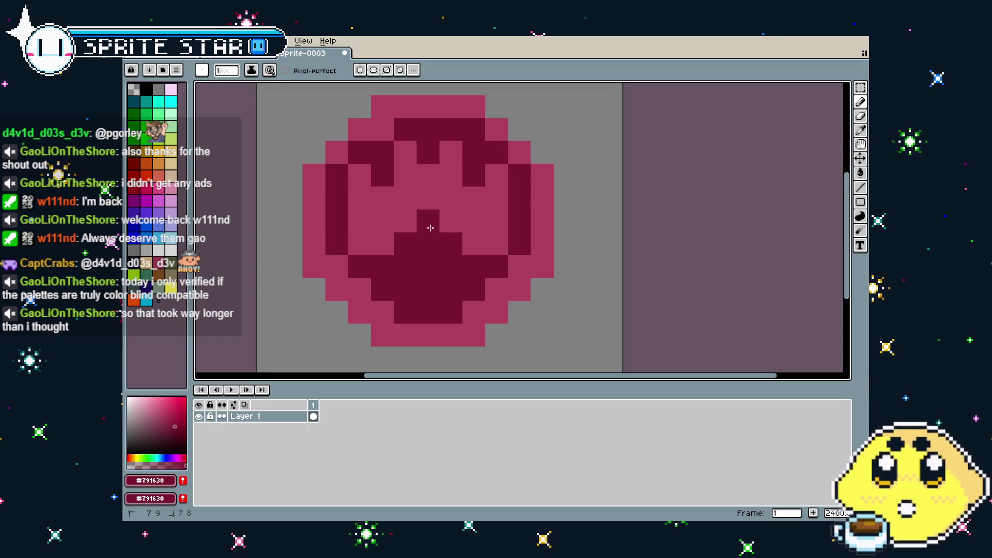
click(382, 244)
drag(382, 244, 382, 221)
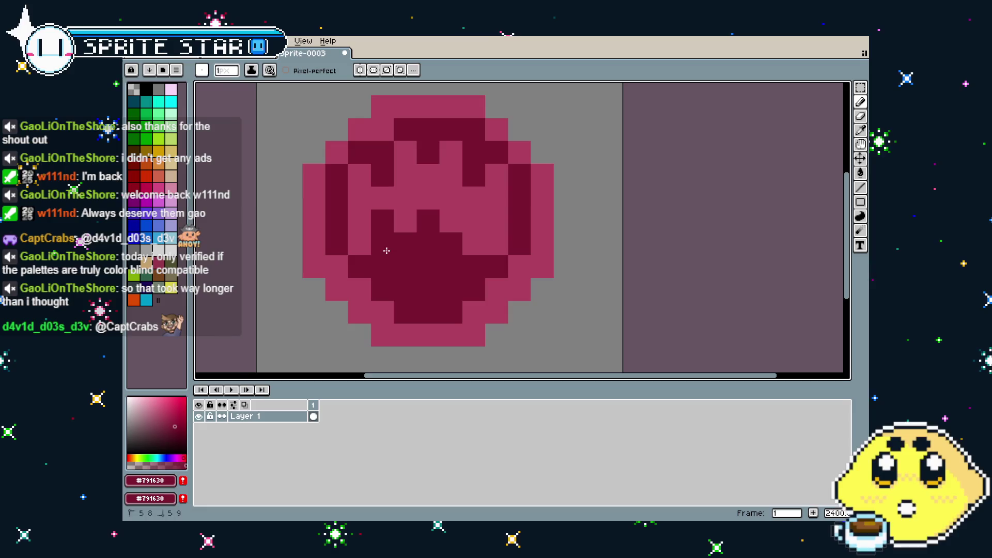
click(474, 220)
click(474, 244)
Step: Fix two bottom-row pixels with light pink #af415c, then pick the dark crimson back
scroll(475, 244, down, 3)
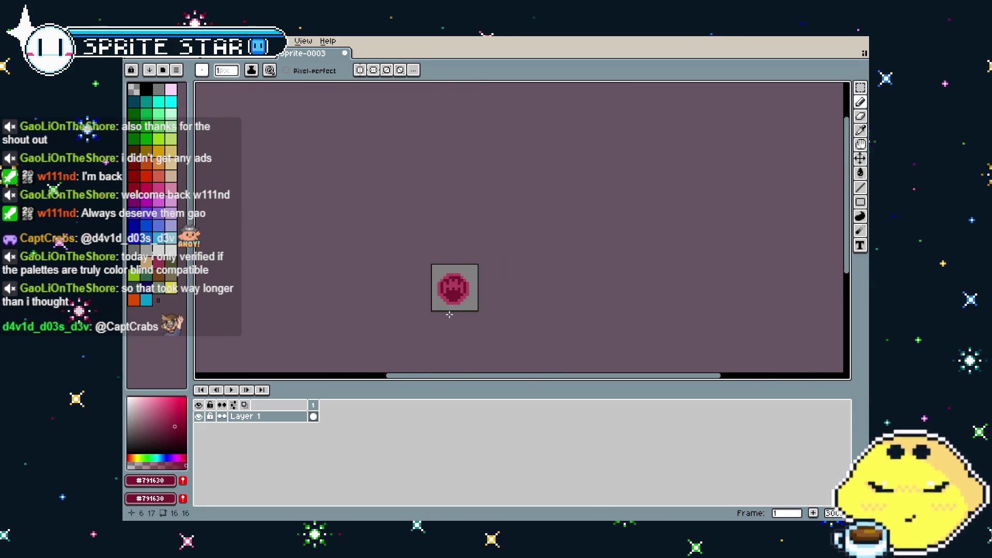
scroll(467, 195, up, 3)
key(i)
alt+click(468, 195)
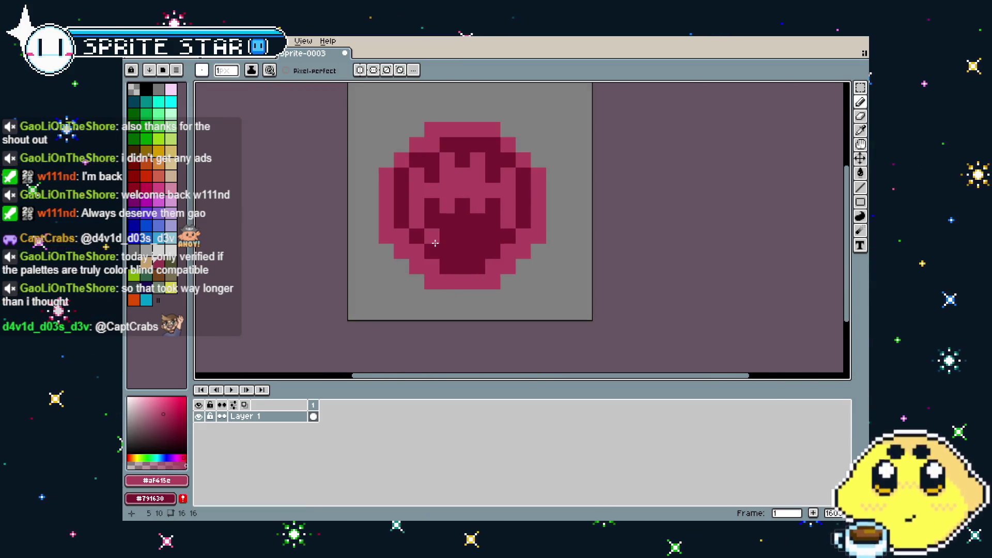
click(475, 251)
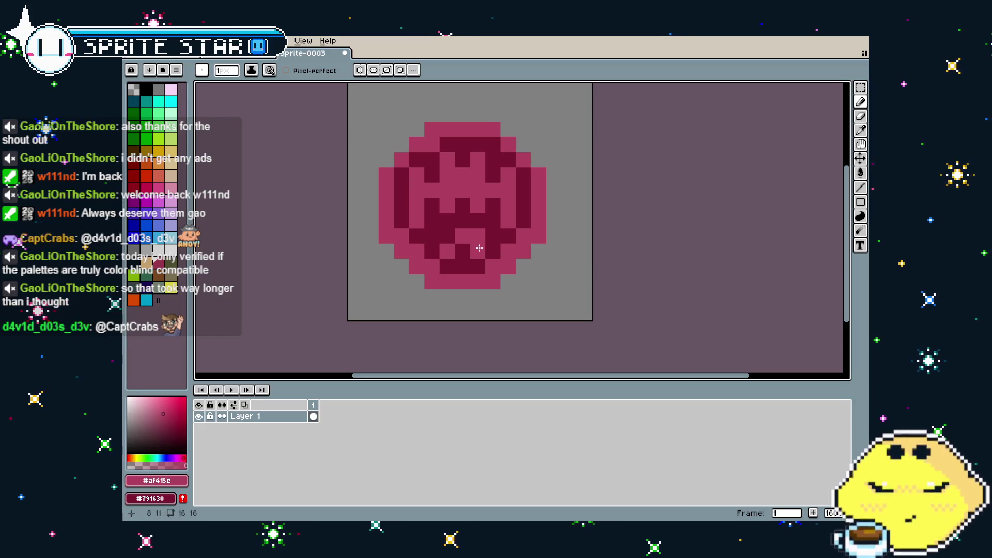
click(460, 249)
scroll(428, 318, down, 4)
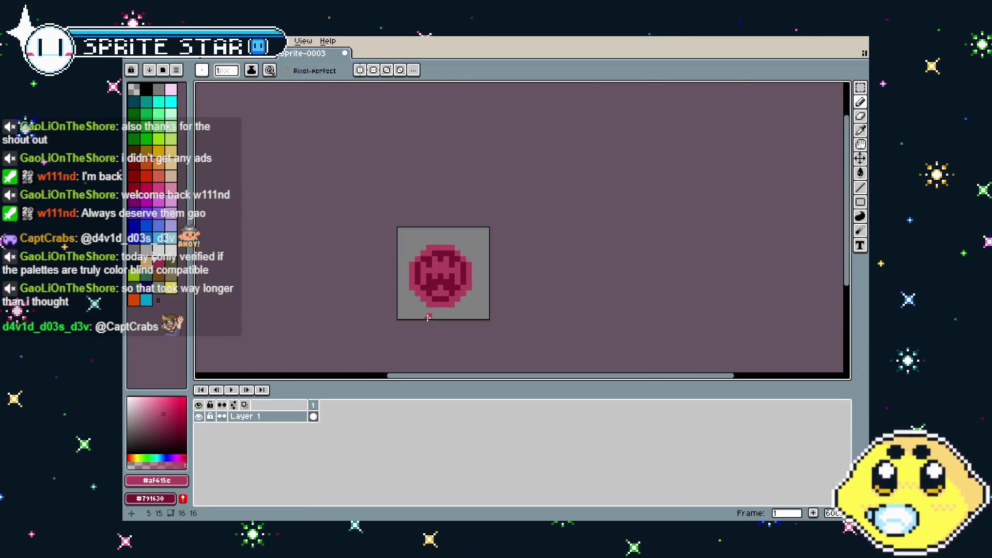
scroll(426, 321, down, 1)
scroll(423, 335, up, 3)
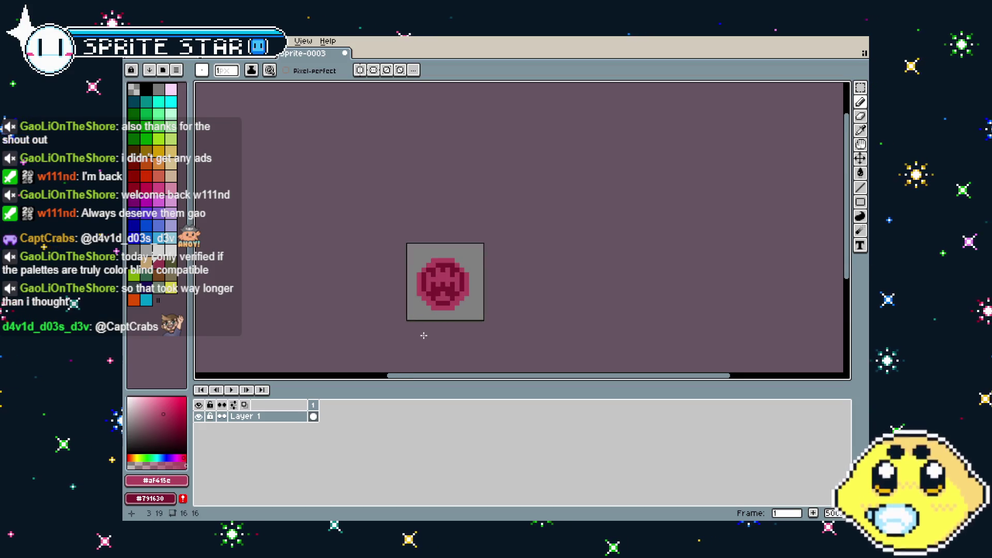
scroll(350, 317, down, 2)
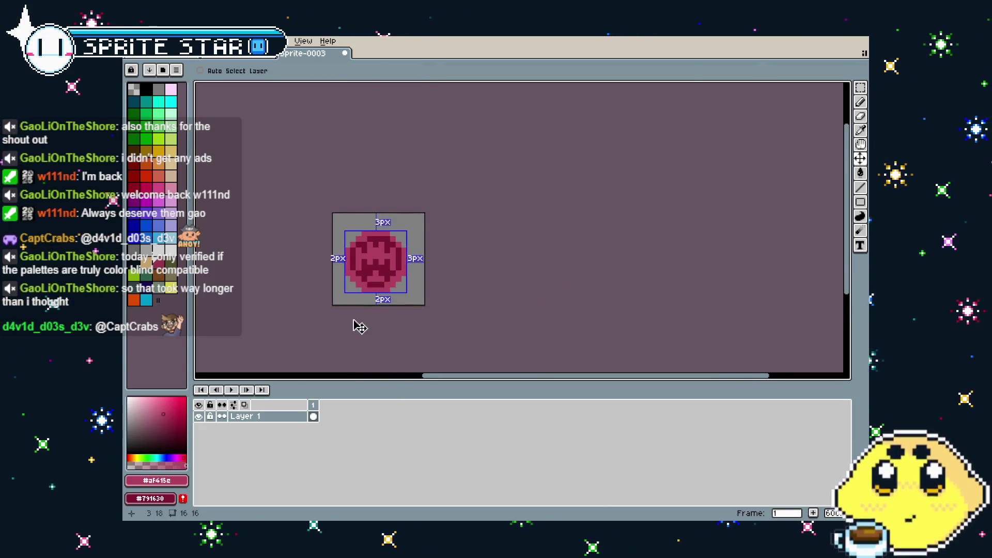
scroll(354, 290, up, 3)
scroll(355, 270, up, 1)
alt+click(383, 195)
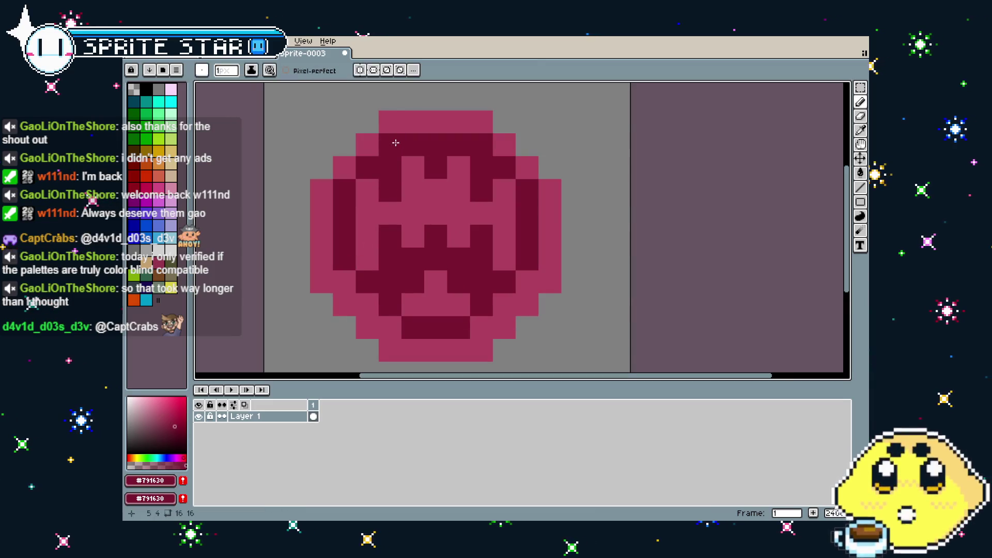
scroll(331, 316, down, 3)
Step: Check the select-command.aseprite tab, return to Sprite-0003 and deselect with Ctrl+D
key(v)
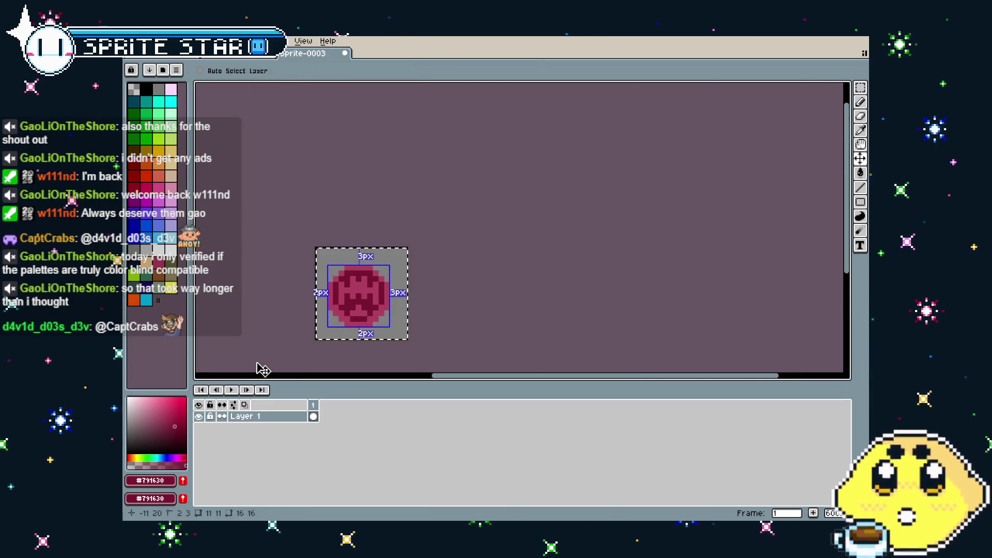
key(b)
click(164, 55)
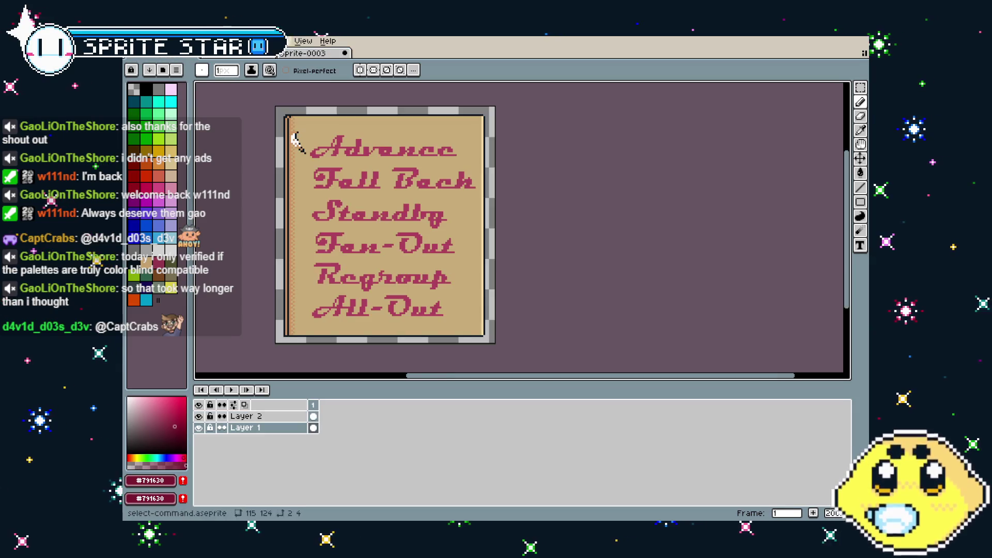
click(307, 53)
scroll(573, 288, up, 4)
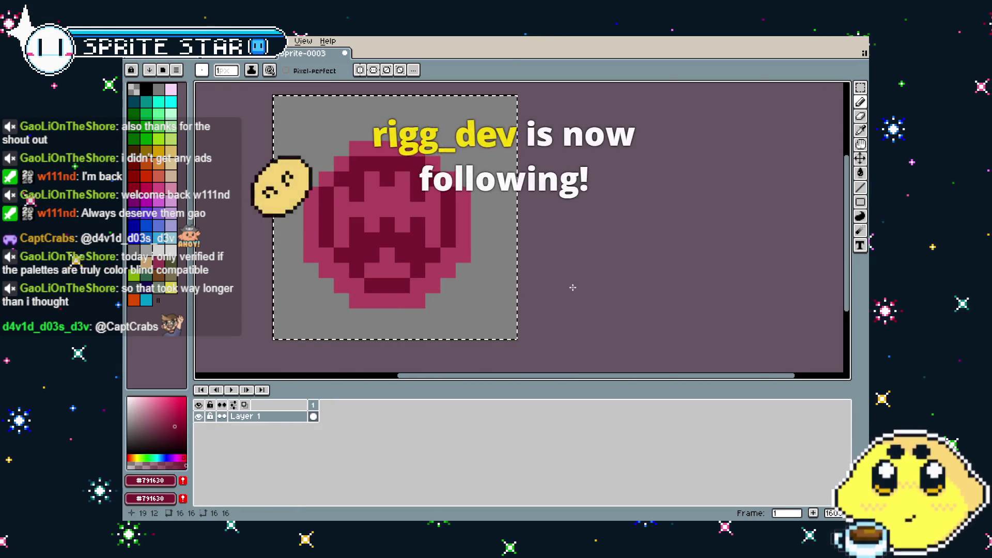
key(ctrl+d)
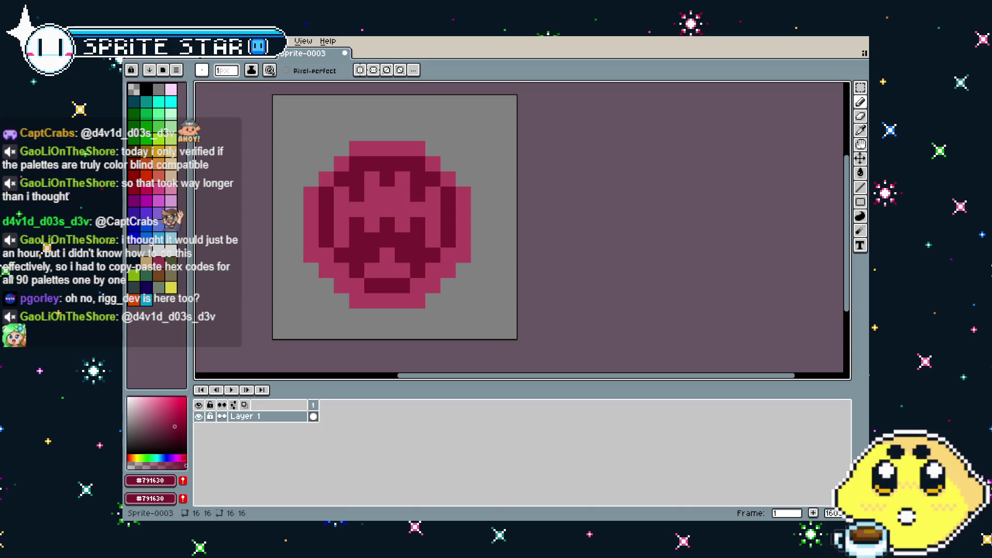
Step: Add five dark-red shading pixels along the emblem's lower-left and lower-right rim
click(441, 288)
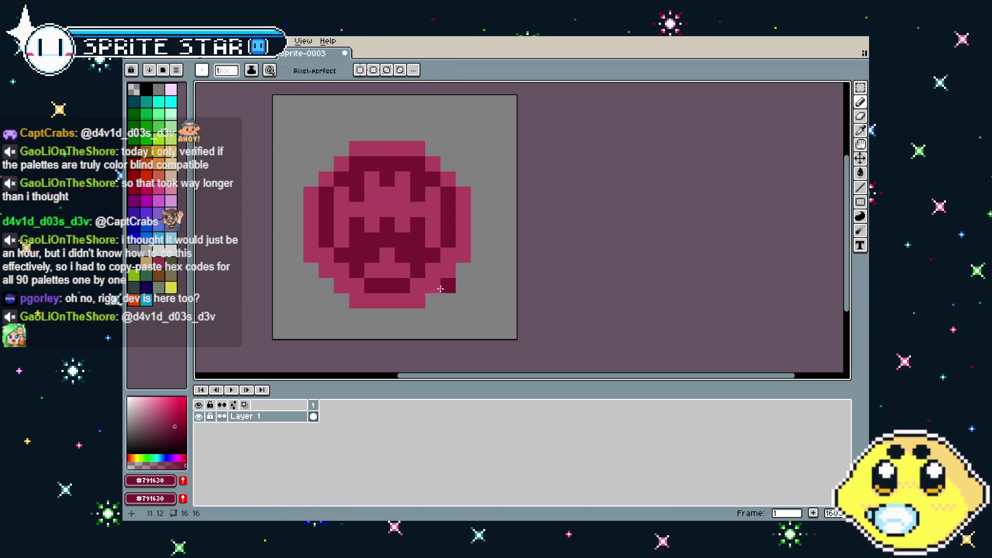
click(463, 271)
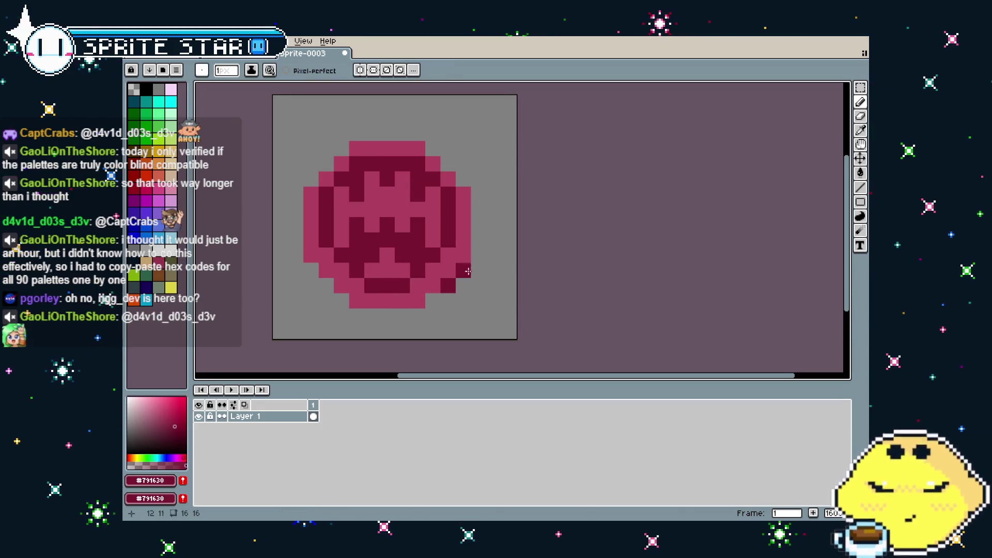
click(327, 286)
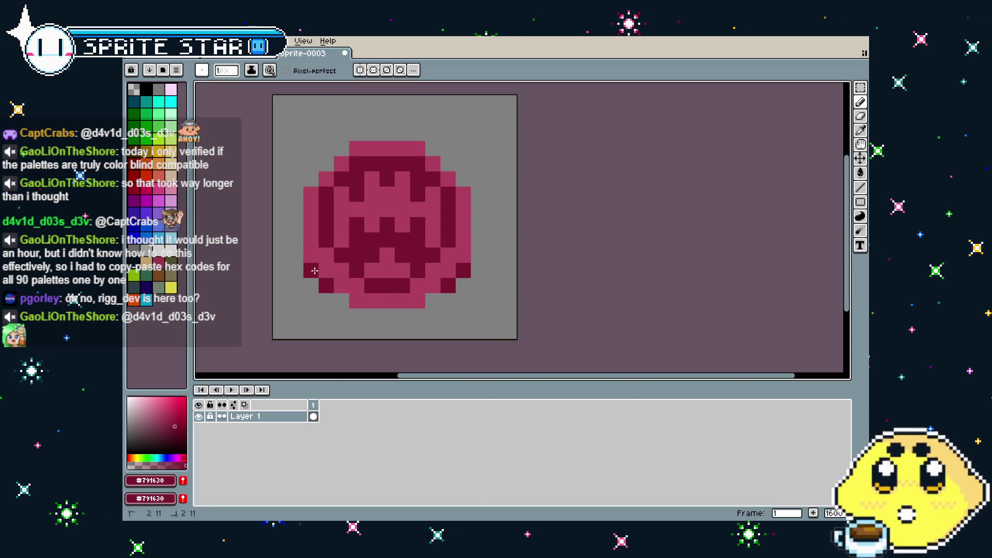
click(341, 301)
click(434, 303)
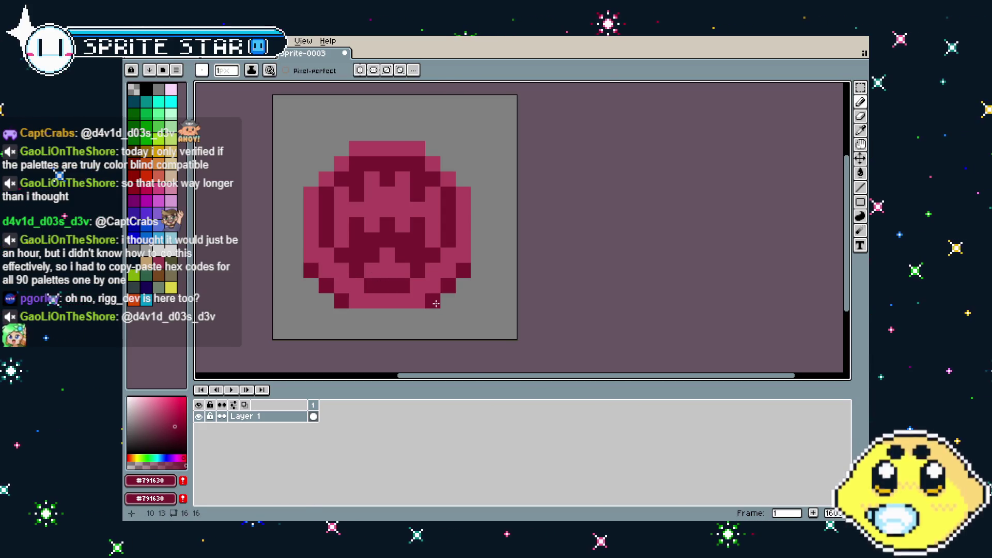
scroll(416, 343, down, 7)
scroll(417, 344, up, 6)
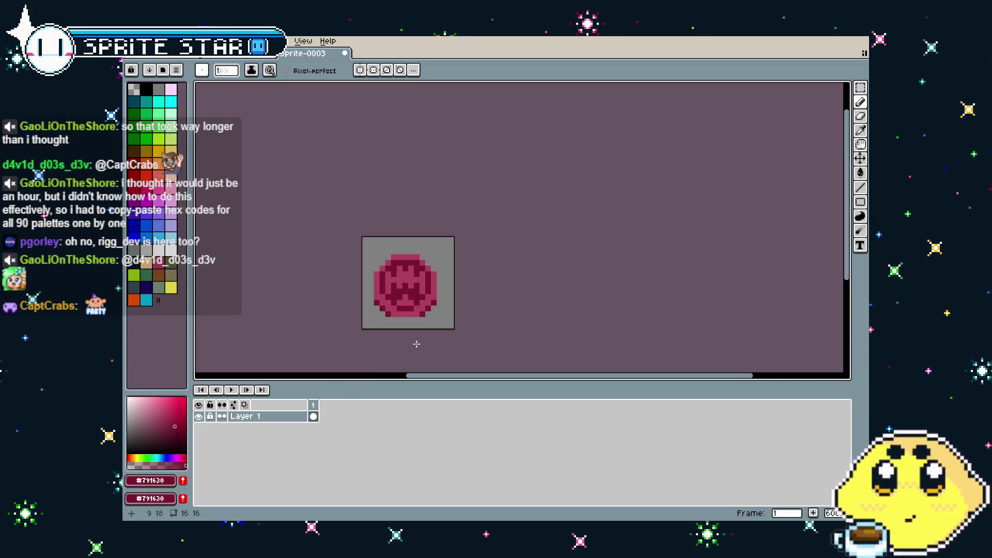
drag(417, 344, 398, 336)
key(ctrl+a)
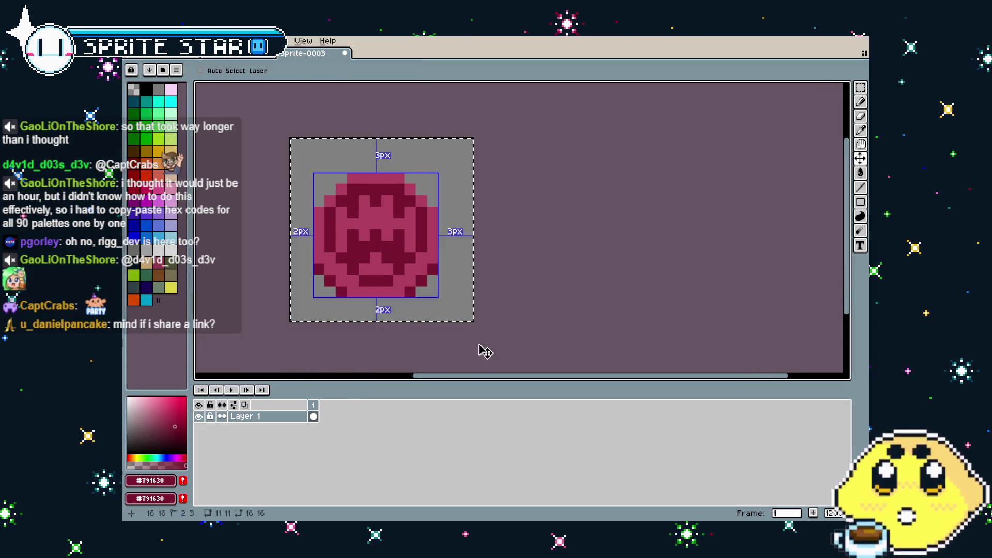
Step: Paste the fanged emblem and drop it in the parchment's bottom-right corner beside All-Out
key(ctrl+v)
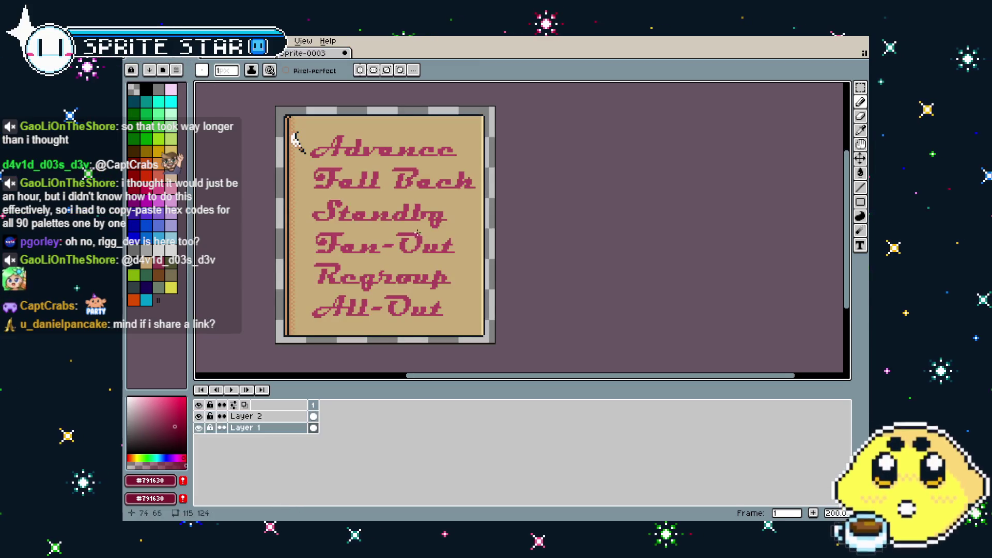
key(ctrl+v)
mouse_move(290, 130)
mouse_down()
mouse_move(398, 136)
mouse_move(465, 326)
mouse_up()
click(554, 304)
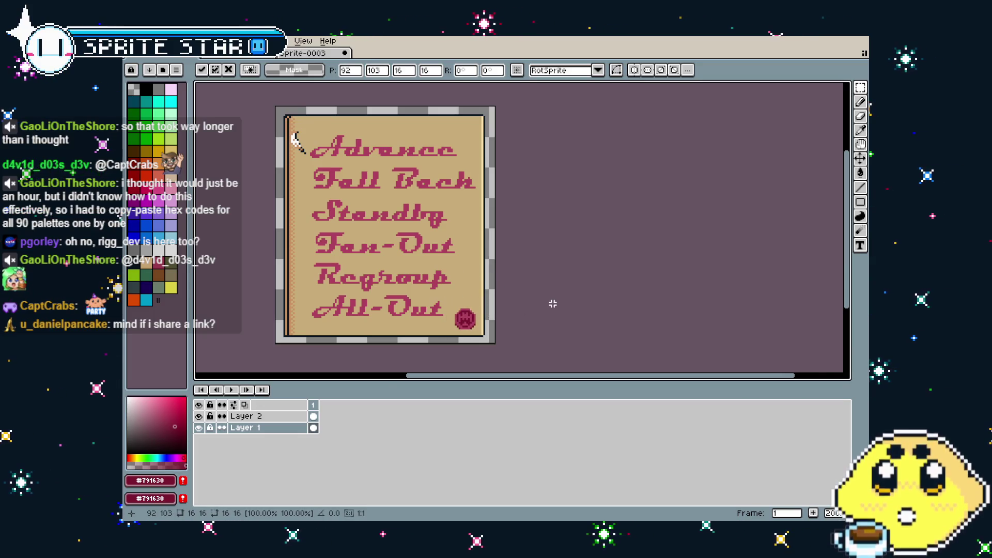
scroll(405, 356, up, 2)
scroll(406, 358, down, 2)
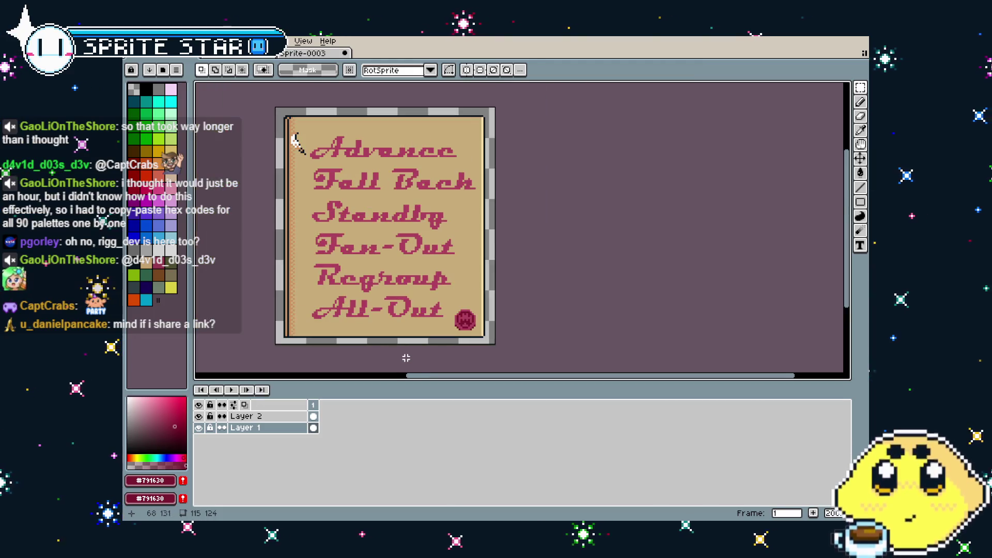
drag(406, 358, 385, 353)
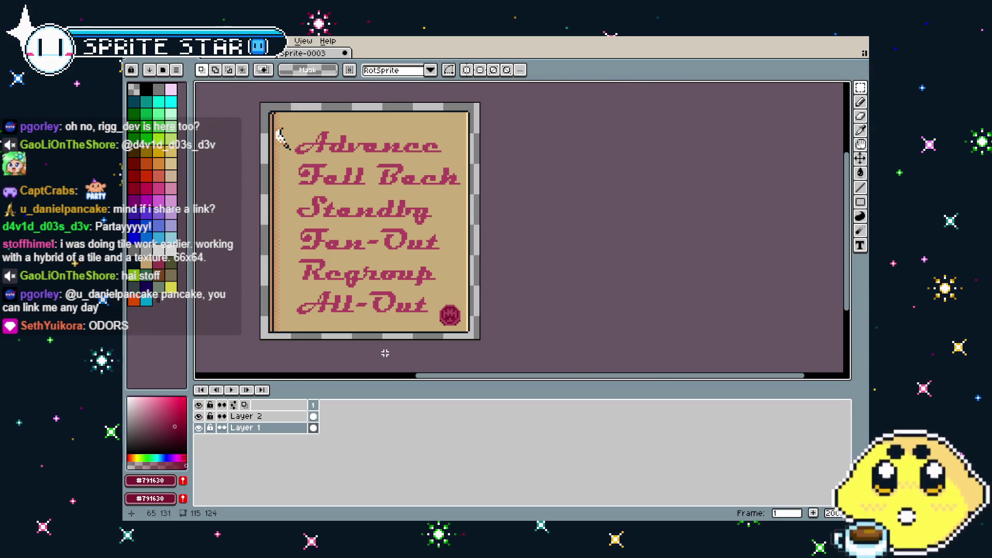
scroll(331, 345, down, 1)
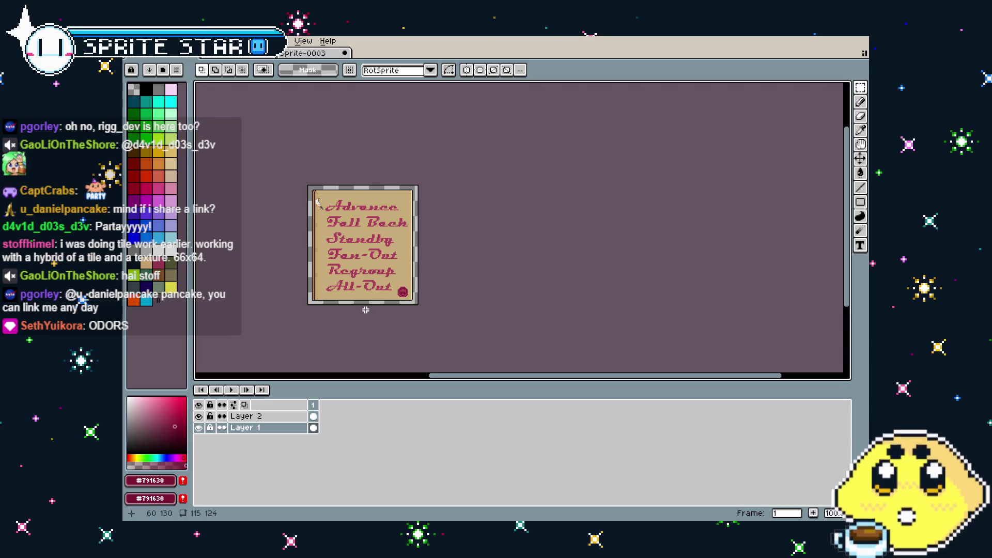
Step: Set canvas height to 136 with a bottom-center anchor, giving a 115×136 canvas
key(ctrl+alt+c)
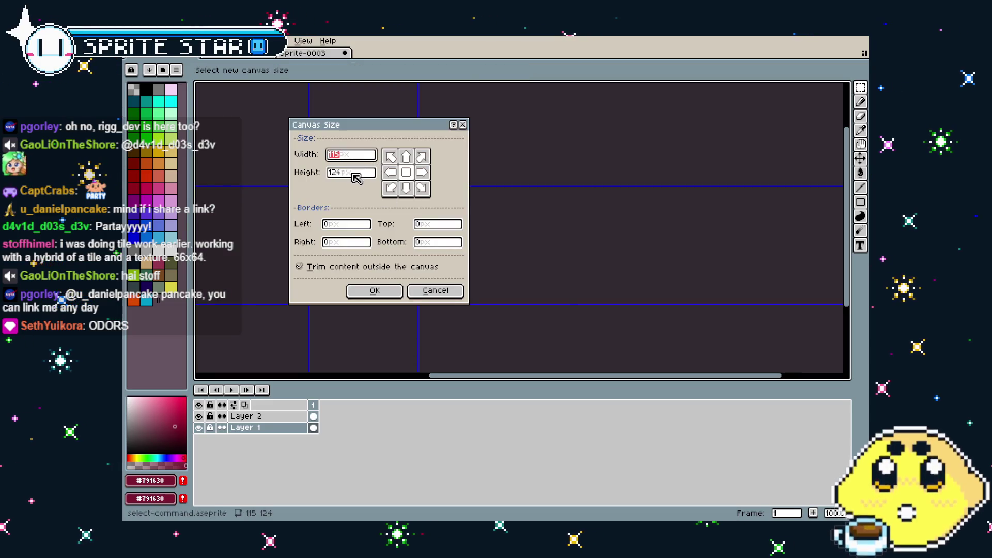
click(354, 173)
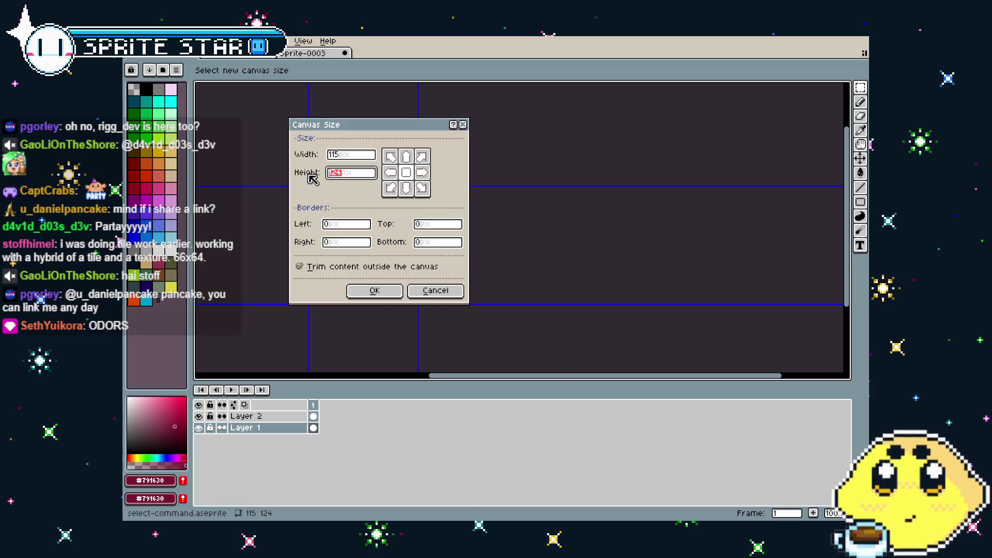
text(136)
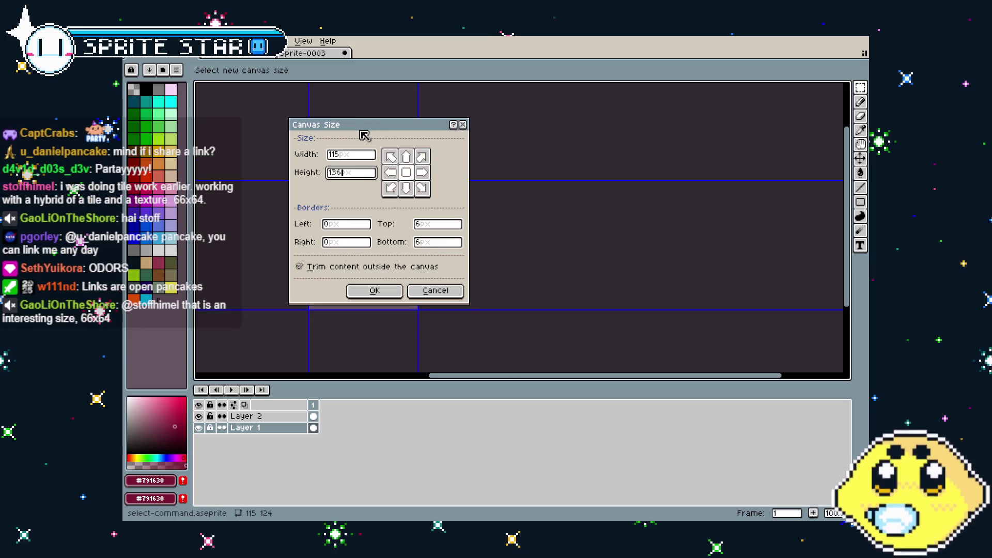
mouse_move(365, 128)
mouse_down()
mouse_move(557, 134)
mouse_move(546, 130)
mouse_up()
click(588, 190)
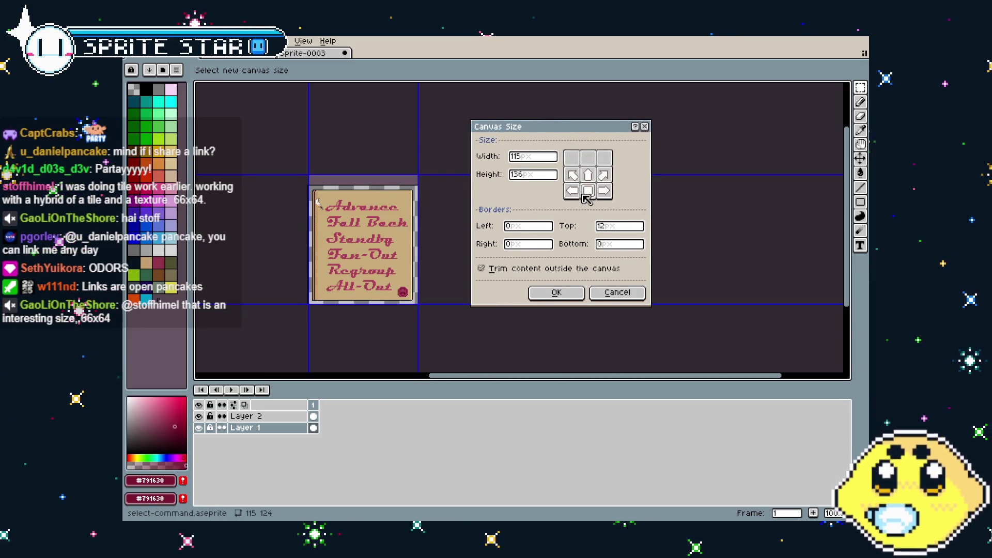
click(555, 293)
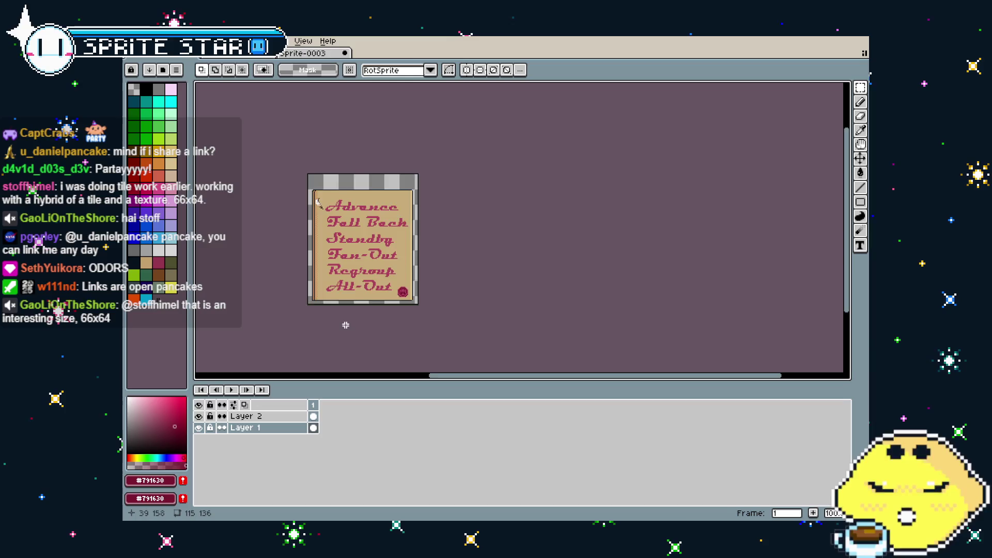
scroll(337, 305, up, 1)
Step: Move the parchment's top border strip up into the new space
drag(408, 248, 361, 310)
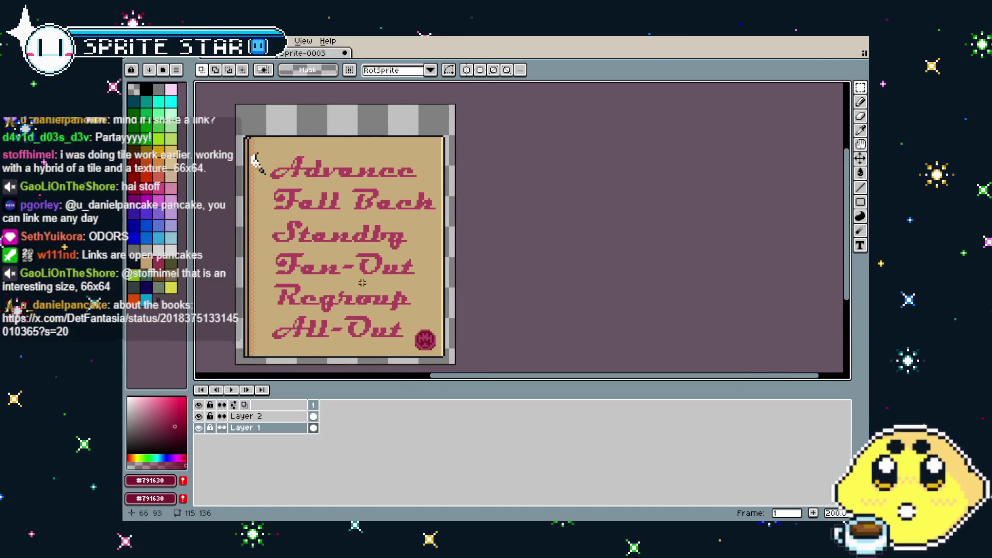
drag(237, 123, 455, 153)
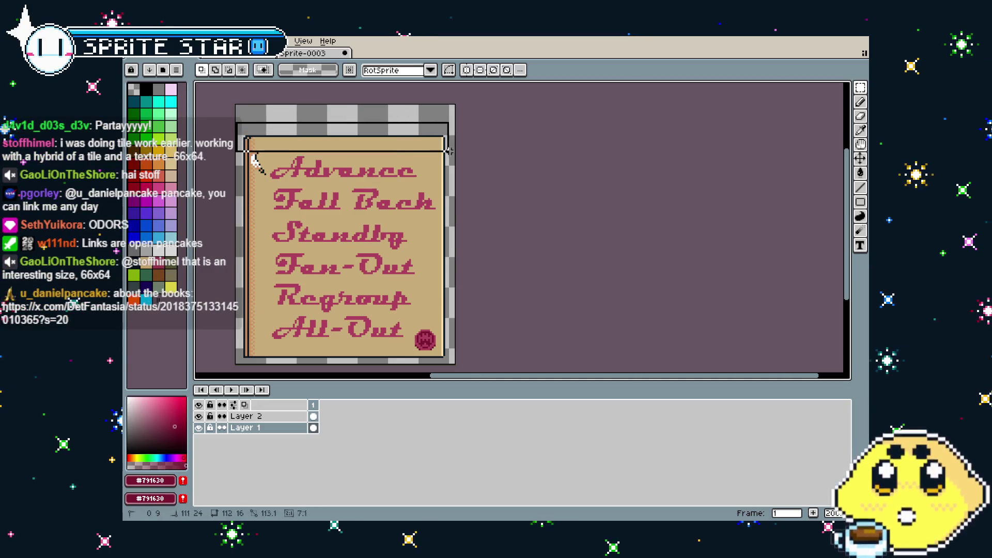
key(Up)
key(Up)
key(Up)
key(Up)
key(Up)
key(Up)
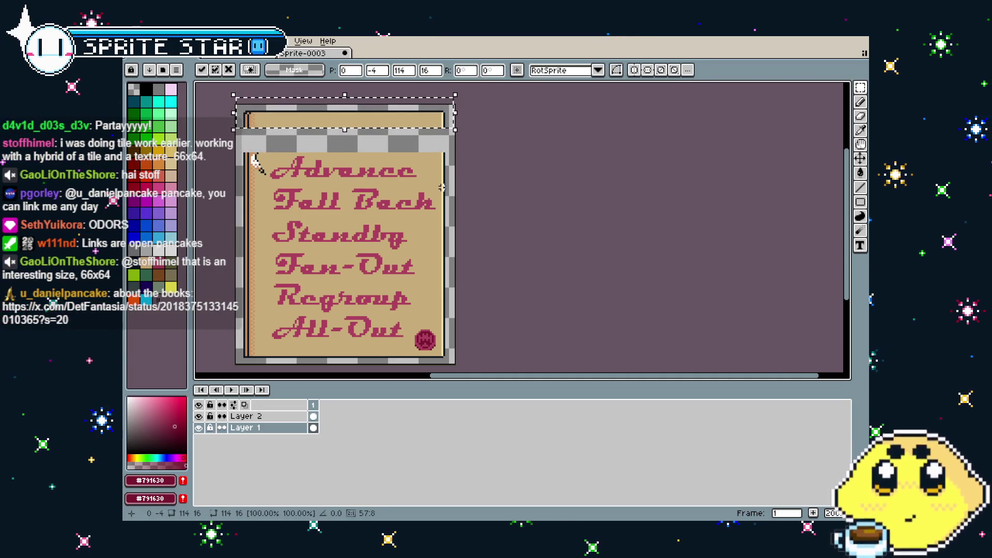
key(Down)
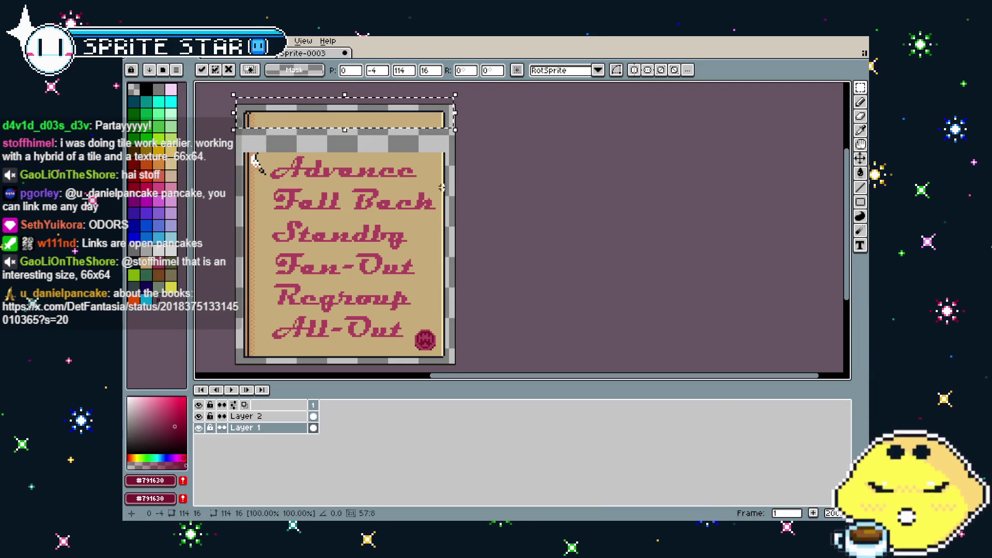
key(Return)
Step: Stretch the thin tan strip at the top downward to fill the gap
scroll(255, 155, up, 2)
scroll(232, 155, down, 2)
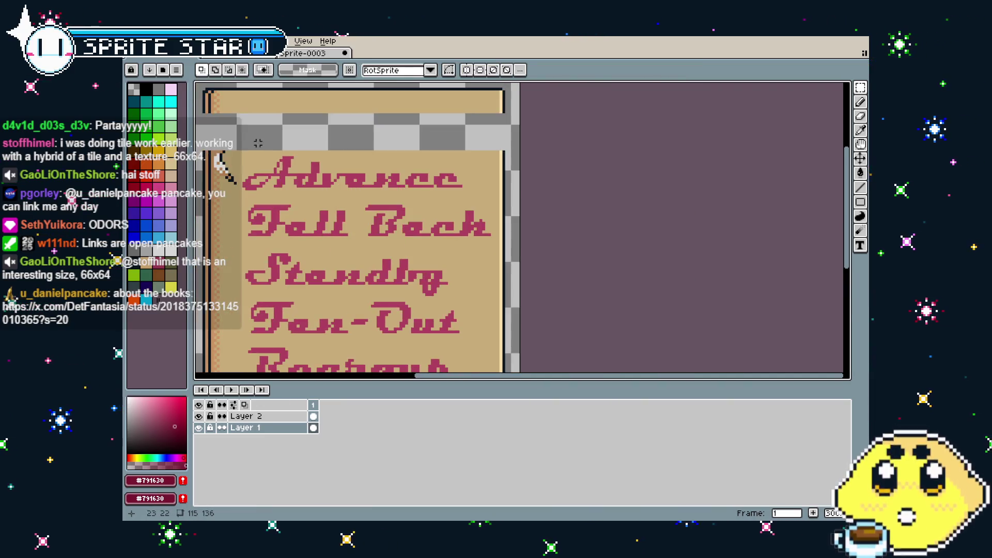
scroll(256, 131, up, 2)
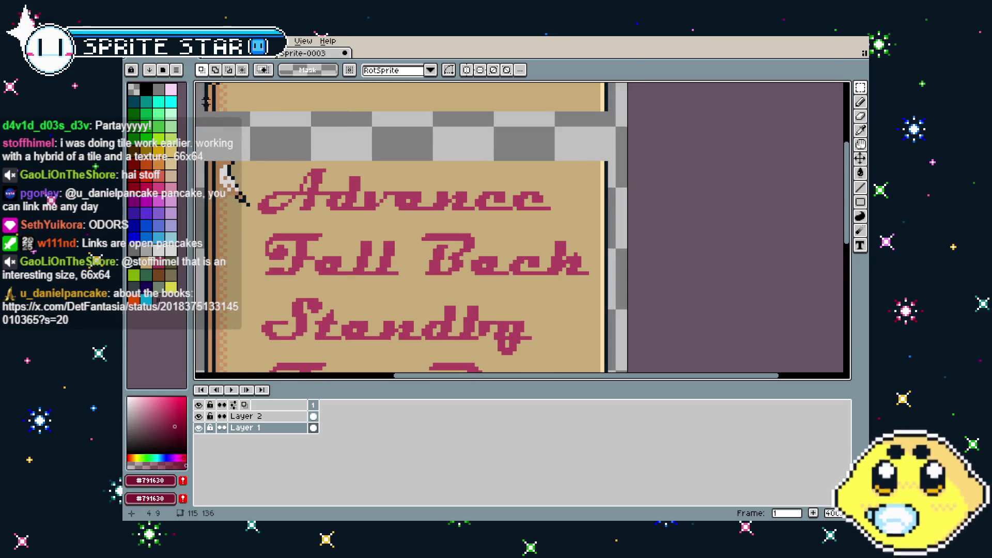
mouse_move(206, 102)
mouse_down()
mouse_move(300, 127)
mouse_move(606, 110)
mouse_up()
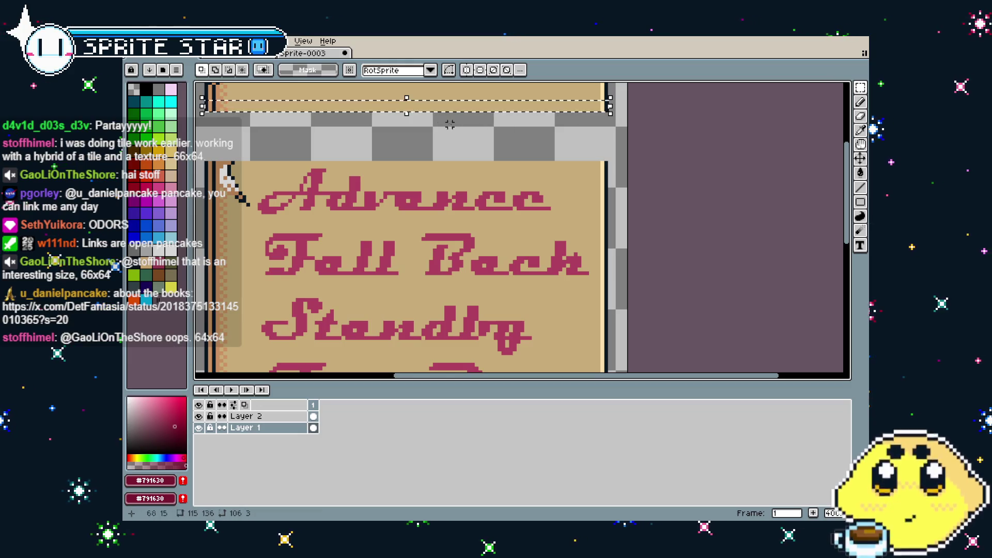
drag(407, 114, 418, 176)
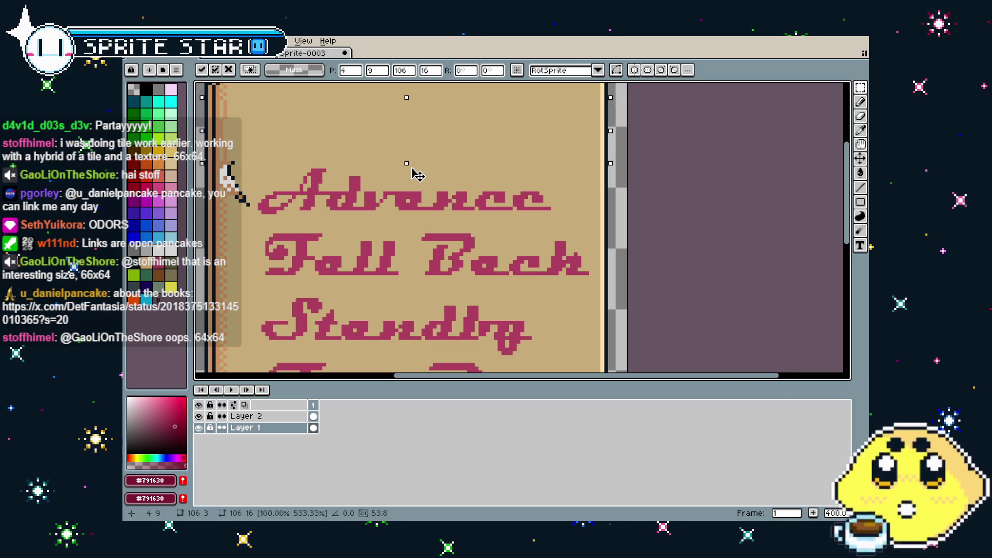
scroll(269, 150, up, 2)
scroll(269, 150, left, 2)
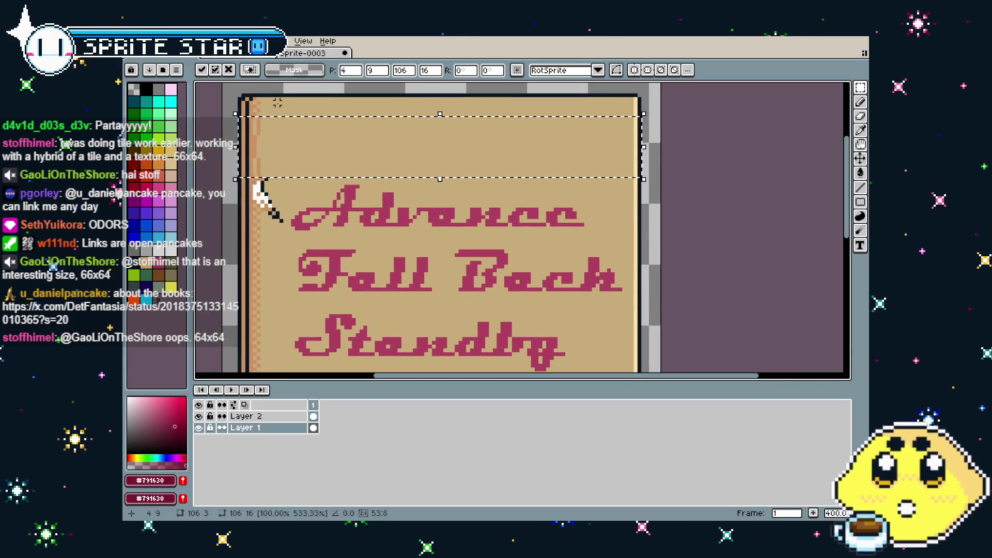
Step: Sample the orange edge and tan parchment colours and hide Layer 2's corner flourish
key(Return)
scroll(282, 119, up, 3)
key(i)
click(288, 134)
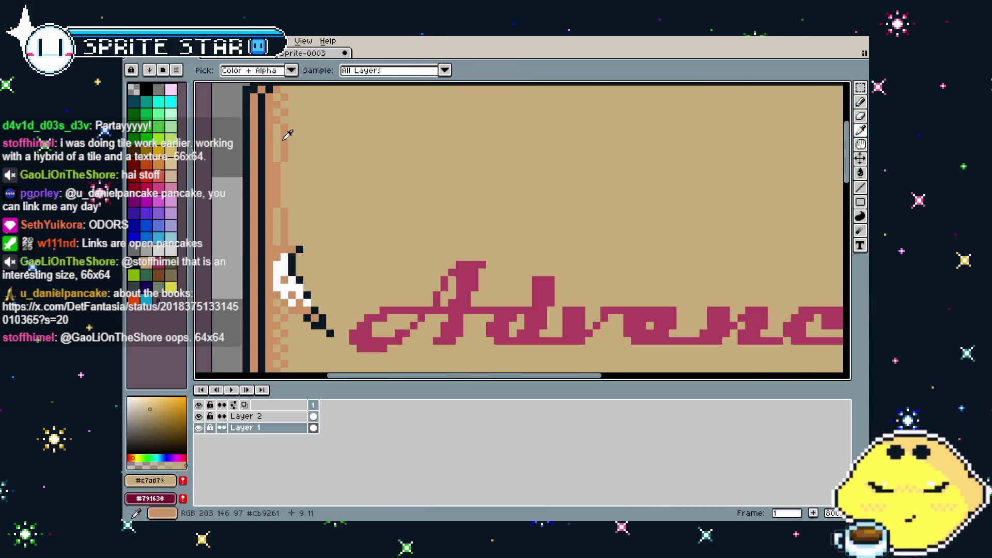
click(288, 134)
key(b)
alt+right_click(289, 135)
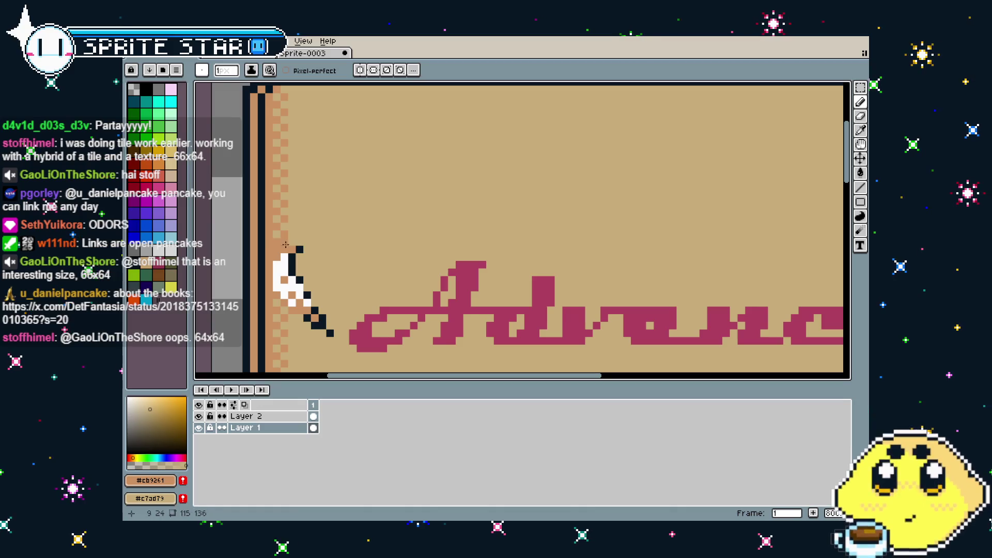
click(198, 416)
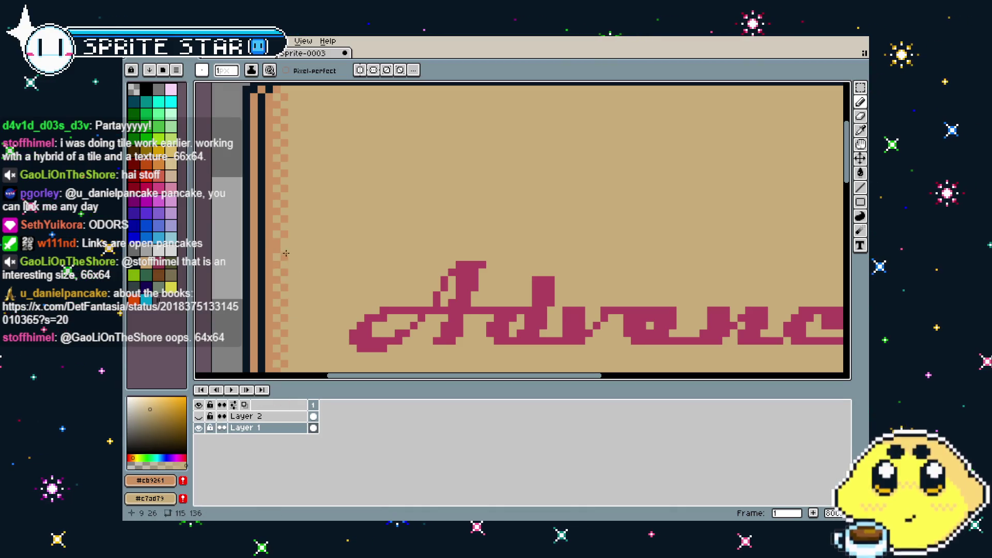
Step: Draw orange dotted pixels up the parchment's left border to the page's top corner
drag(277, 236, 279, 90)
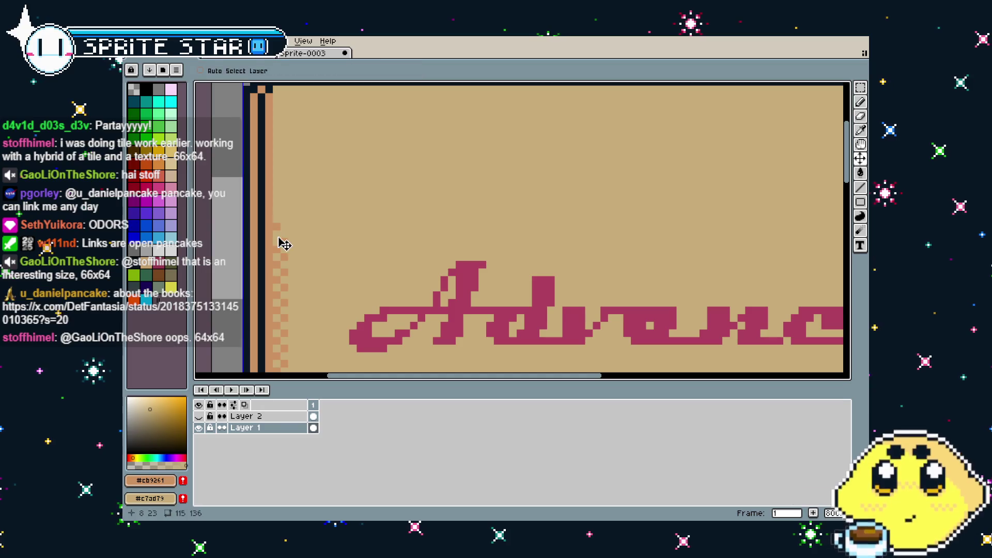
click(202, 70)
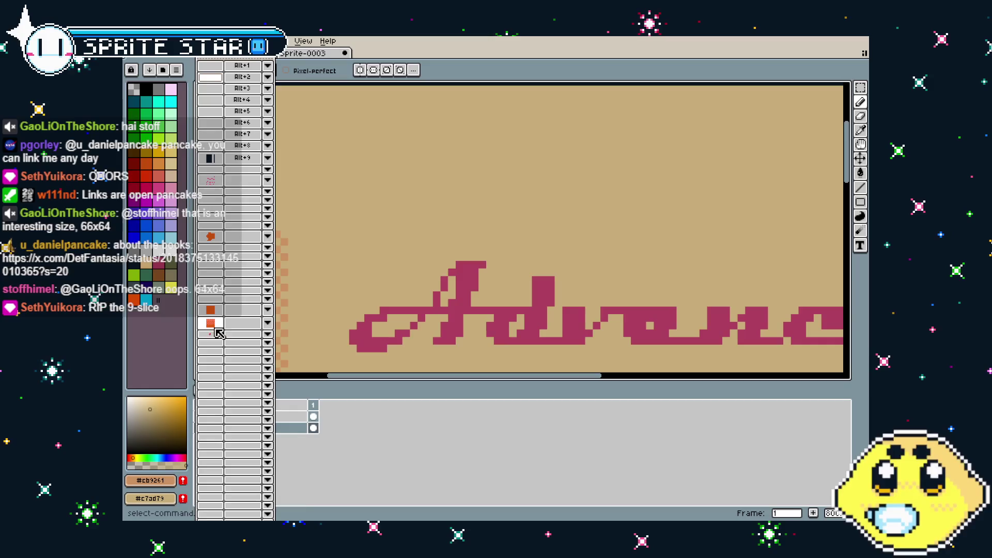
click(310, 188)
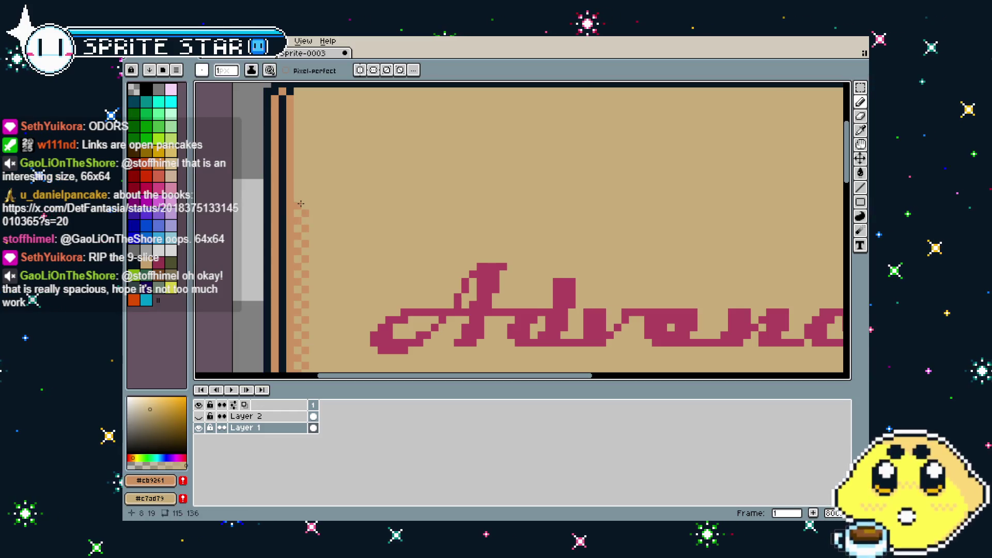
click(299, 162)
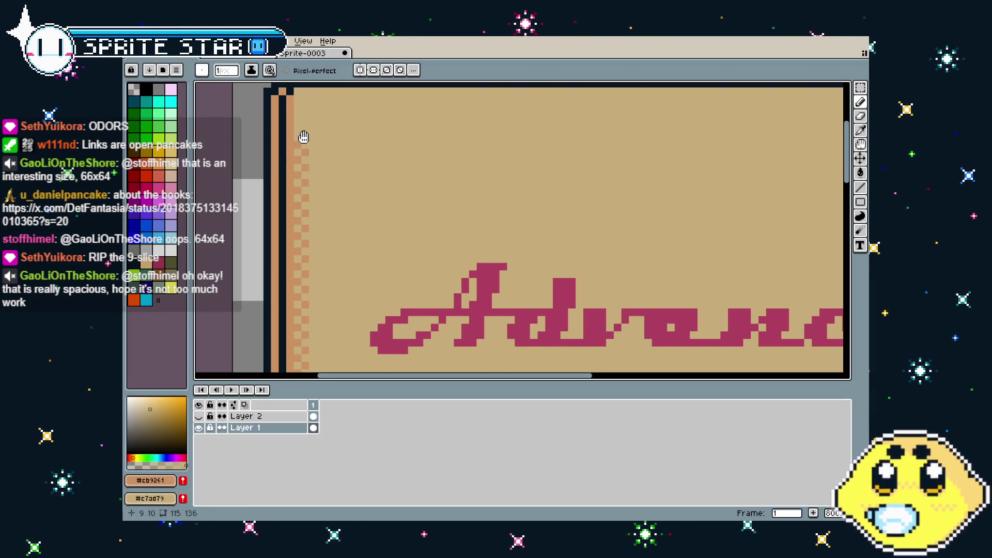
scroll(304, 136, up, 1)
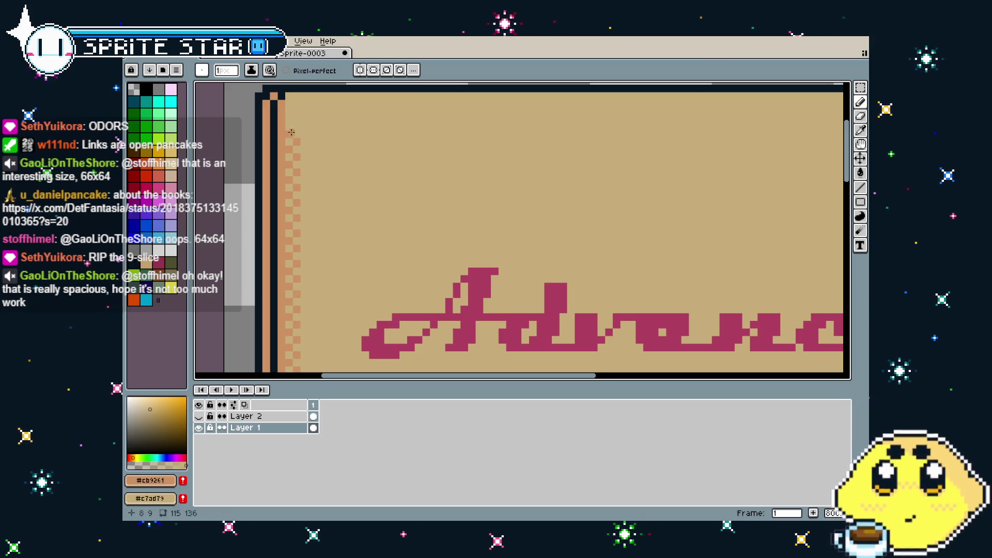
click(296, 97)
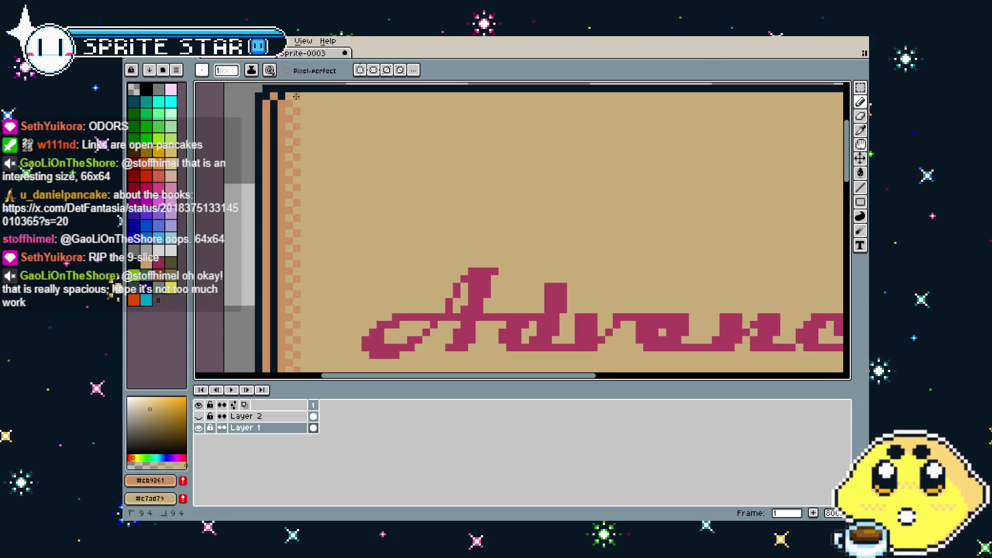
scroll(296, 97, down, 4)
scroll(310, 155, up, 2)
mouse_move(264, 205)
mouse_down()
mouse_move(351, 295)
mouse_move(351, 316)
mouse_up()
scroll(332, 186, up, 2)
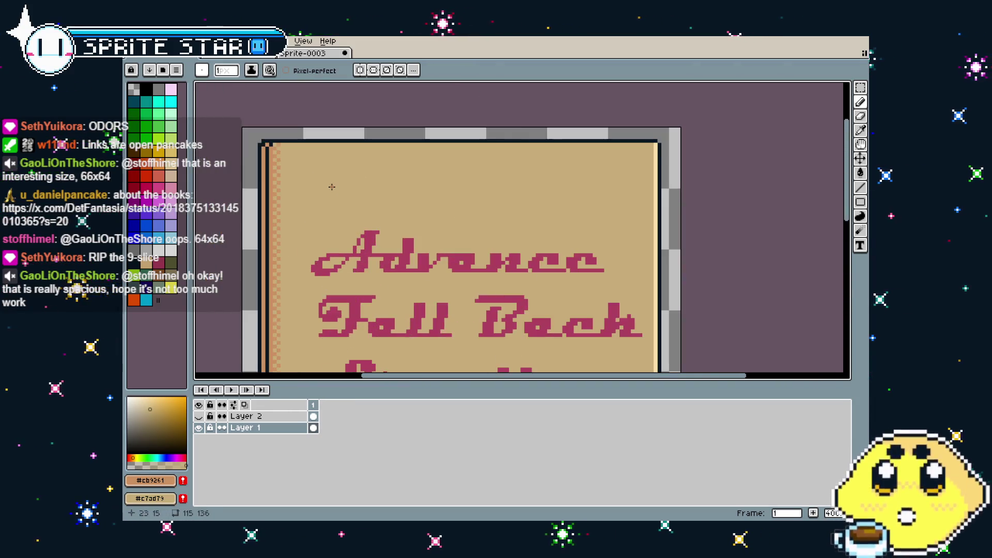
drag(331, 186, 308, 182)
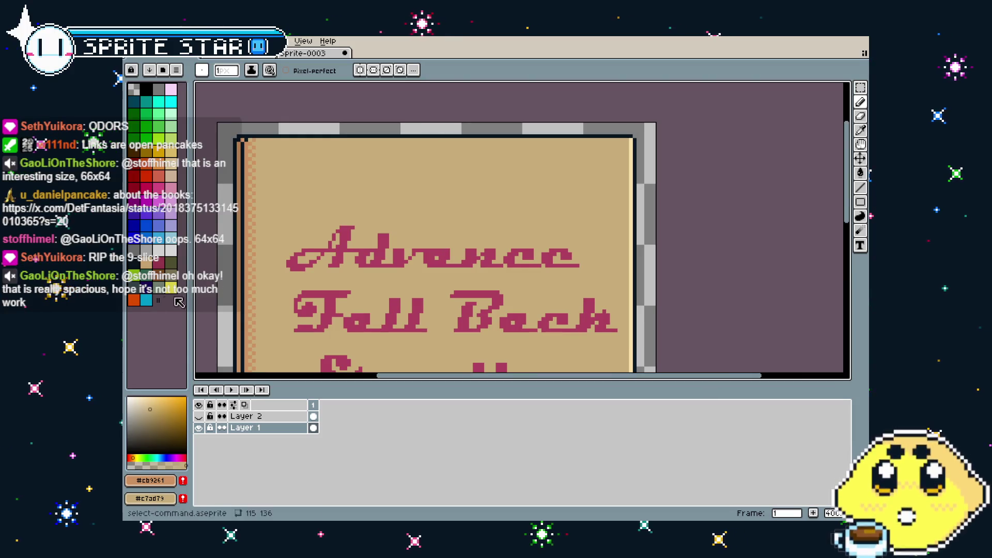
Step: Type 'ORDERS' in dark teal in a new text box above the pink list
click(133, 270)
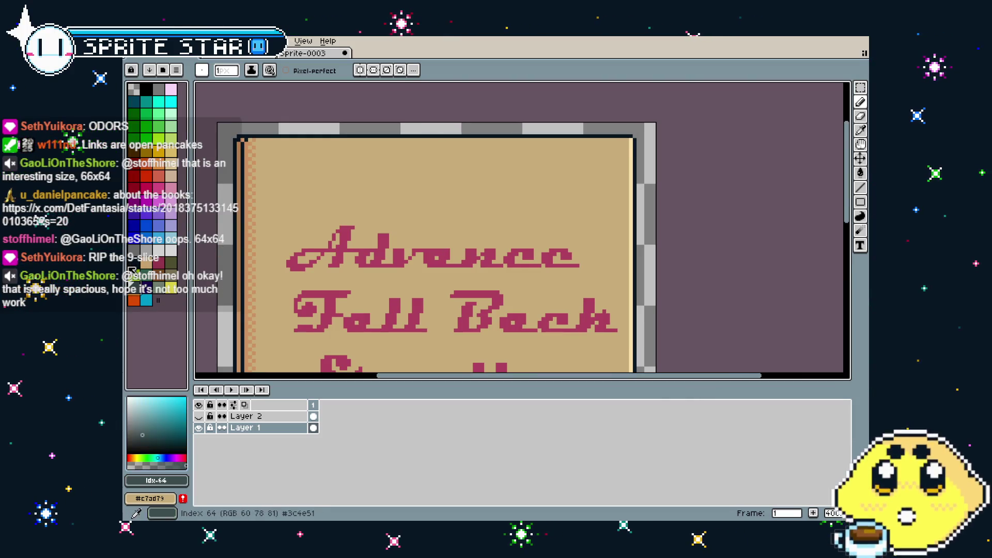
click(133, 247)
key(t)
click(295, 170)
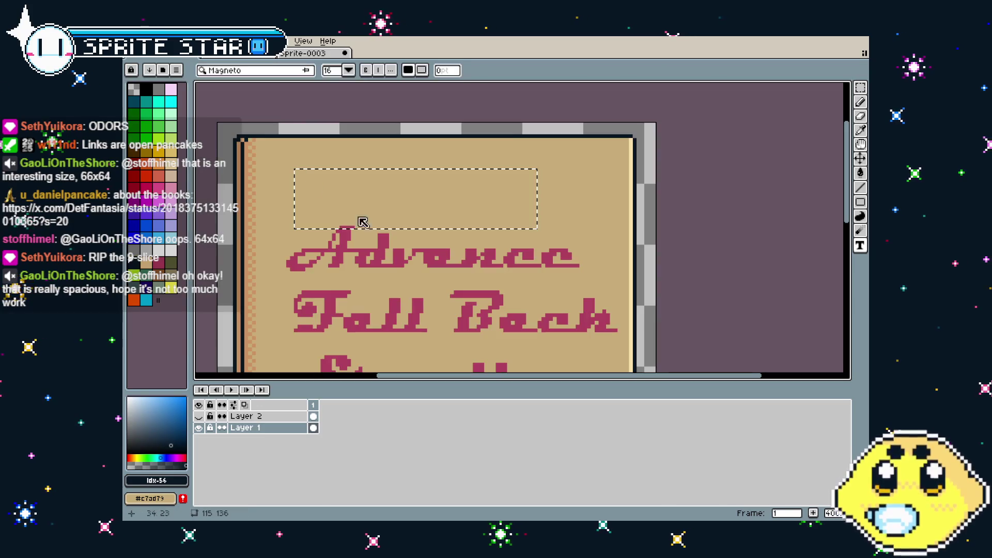
text(ODORS)
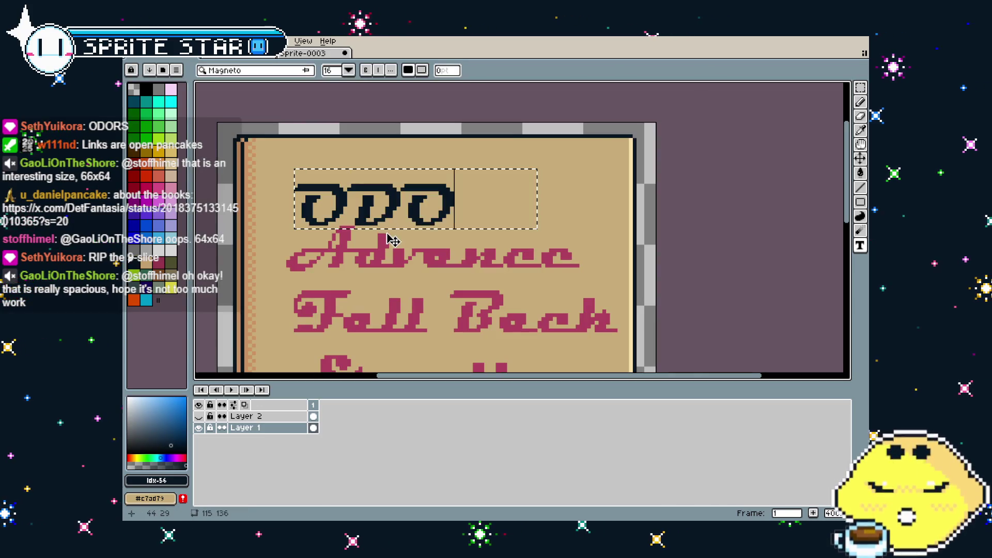
key(BackSpace)
key(BackSpace)
key(BackSpace)
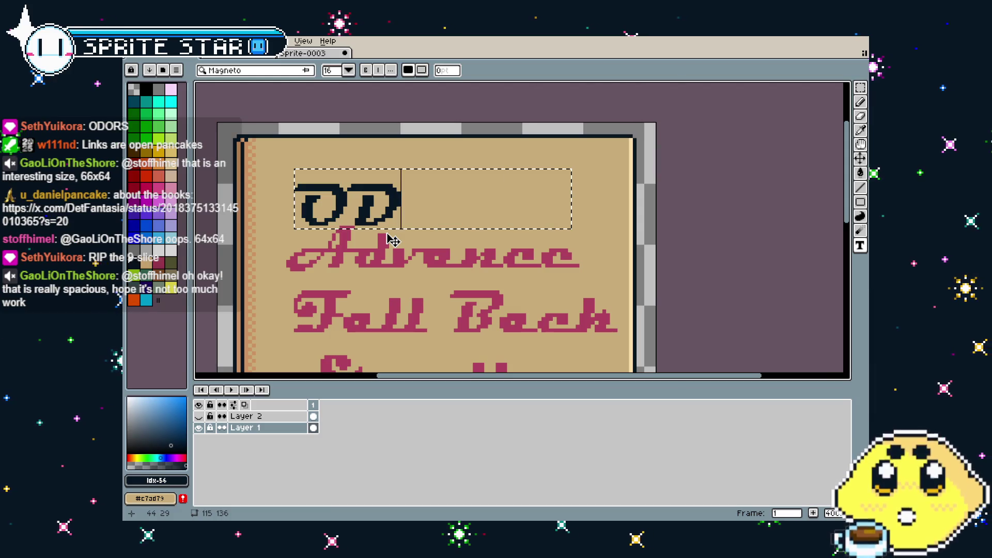
text(RDE)
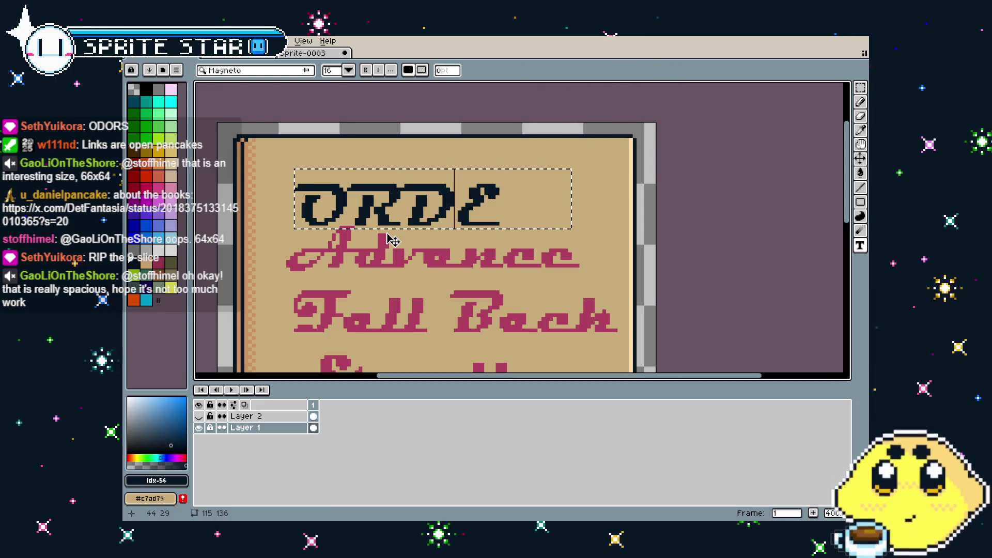
key(BackSpace)
key(BackSpace)
key(BackSpace)
text(rders)
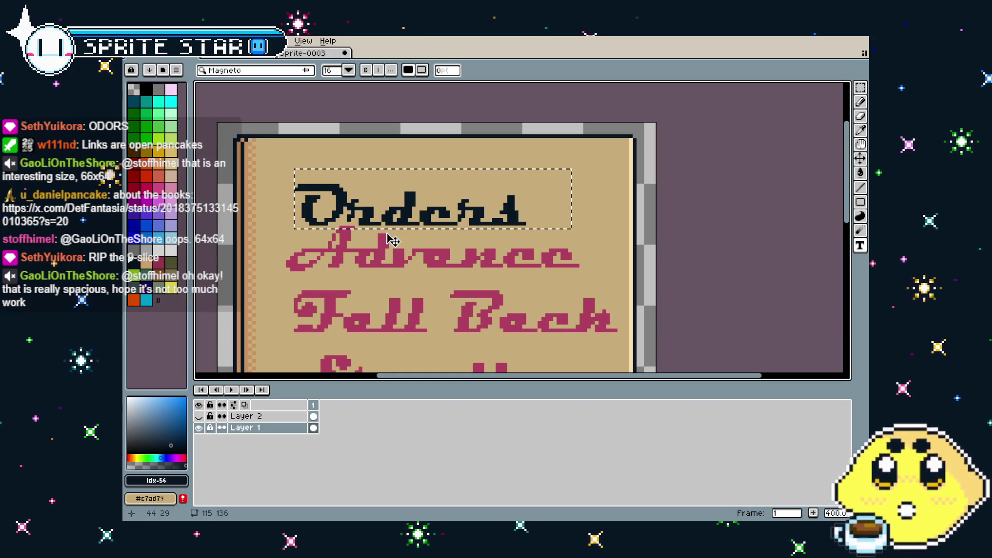
key(BackSpace)
key(BackSpace)
key(BackSpace)
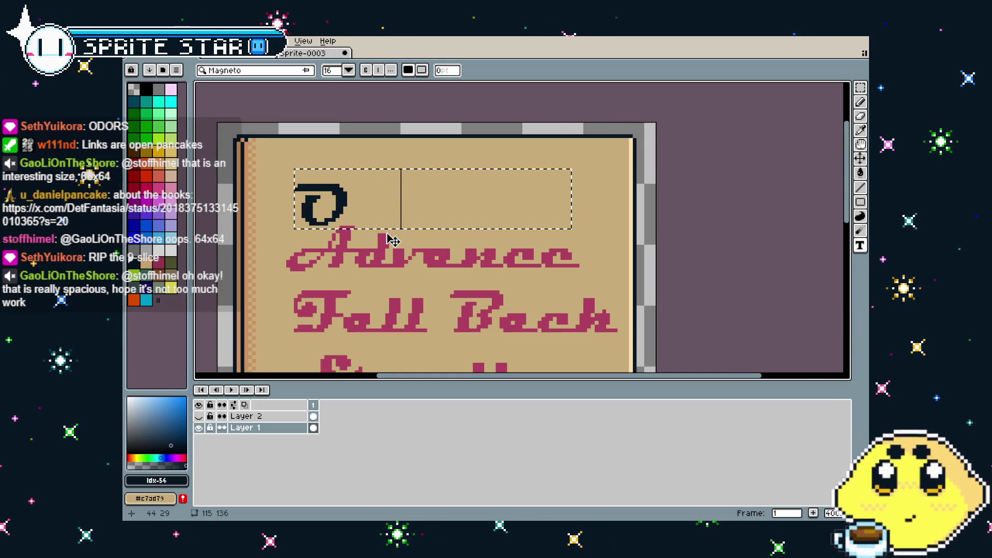
text(RDER)
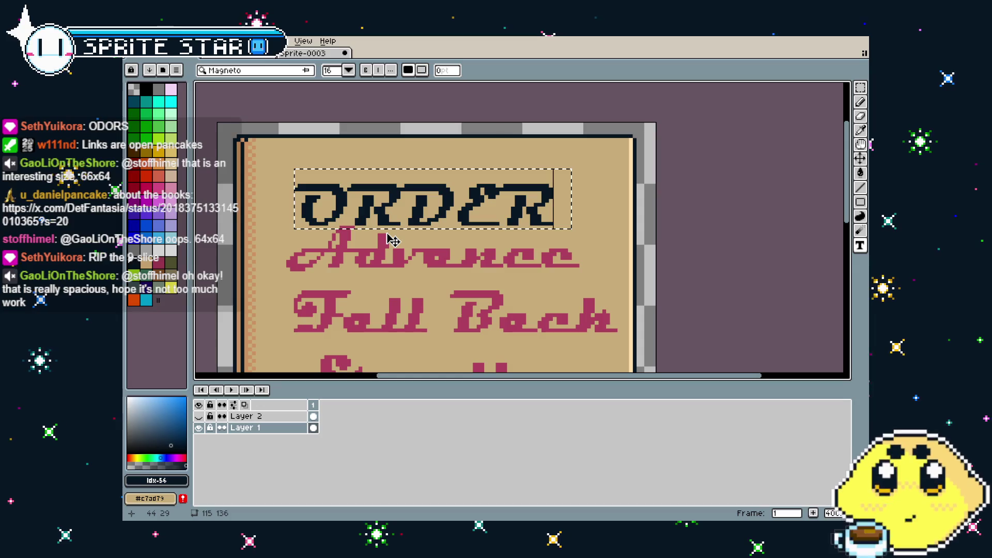
text(S)
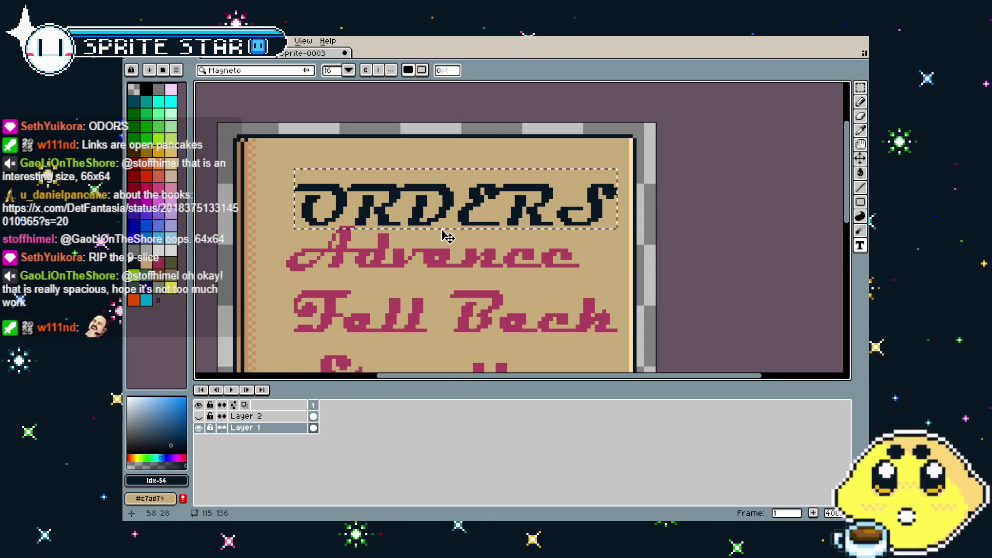
Step: Wrap the word in tildes as '~ORDERS~', centre it at the top, and commit it
drag(443, 231, 426, 204)
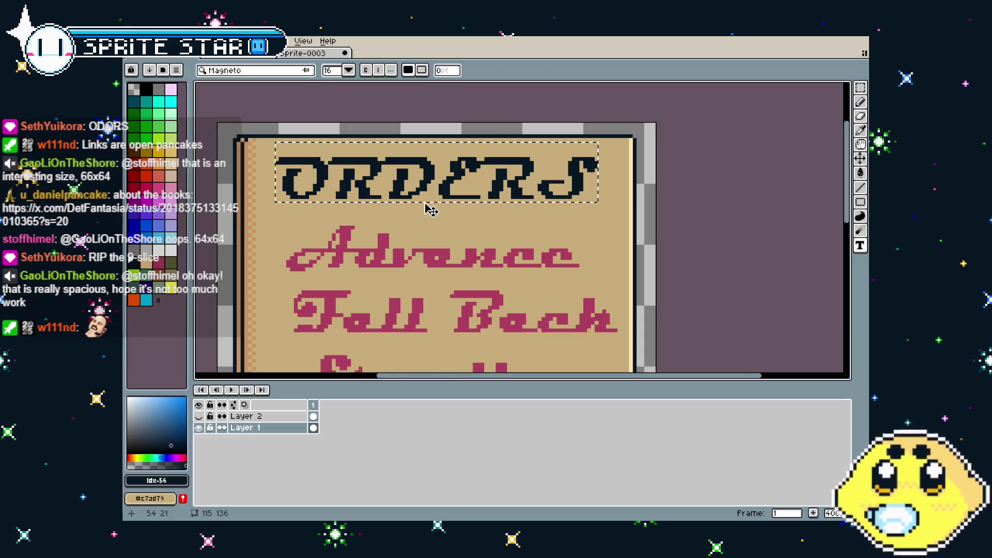
text(~)
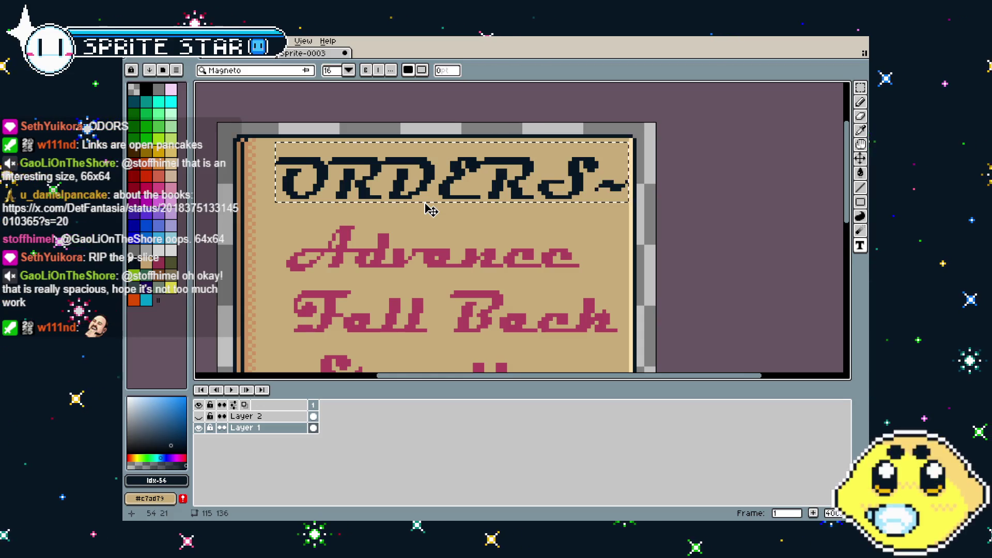
click(286, 187)
text(~)
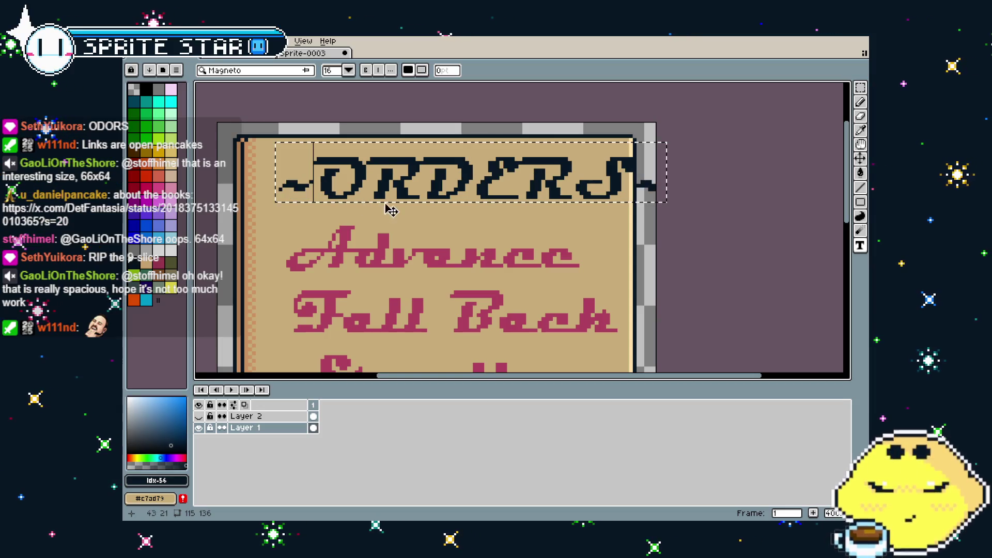
click(381, 207)
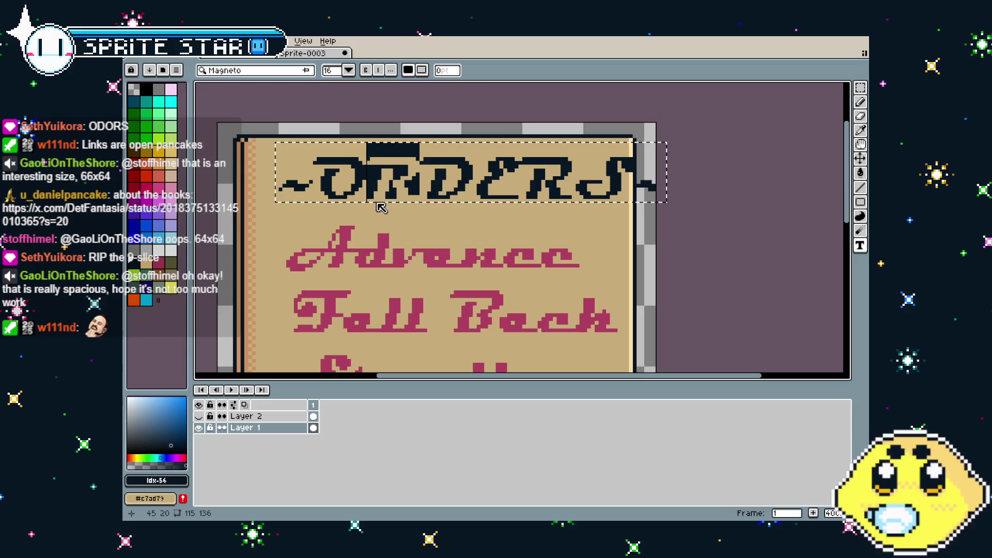
drag(366, 200, 362, 213)
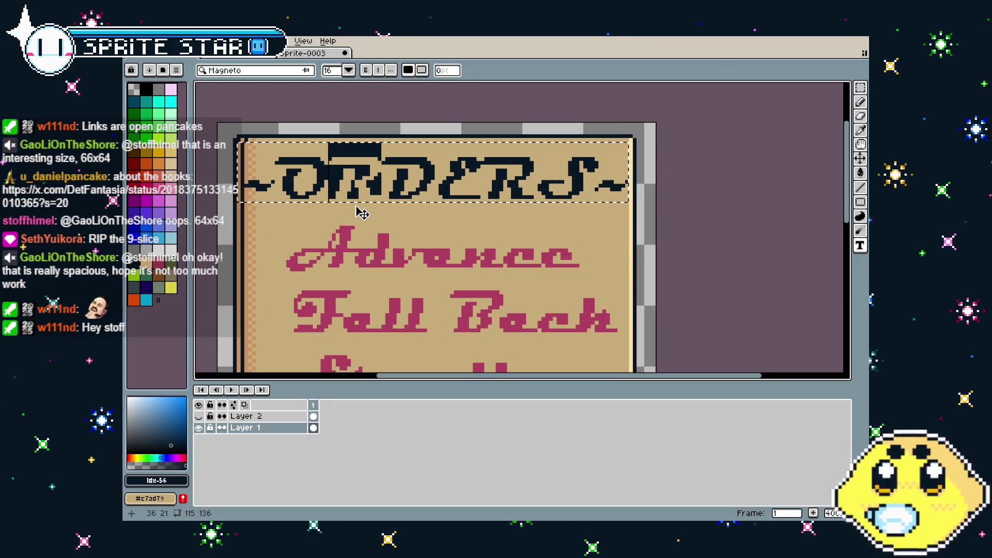
click(478, 247)
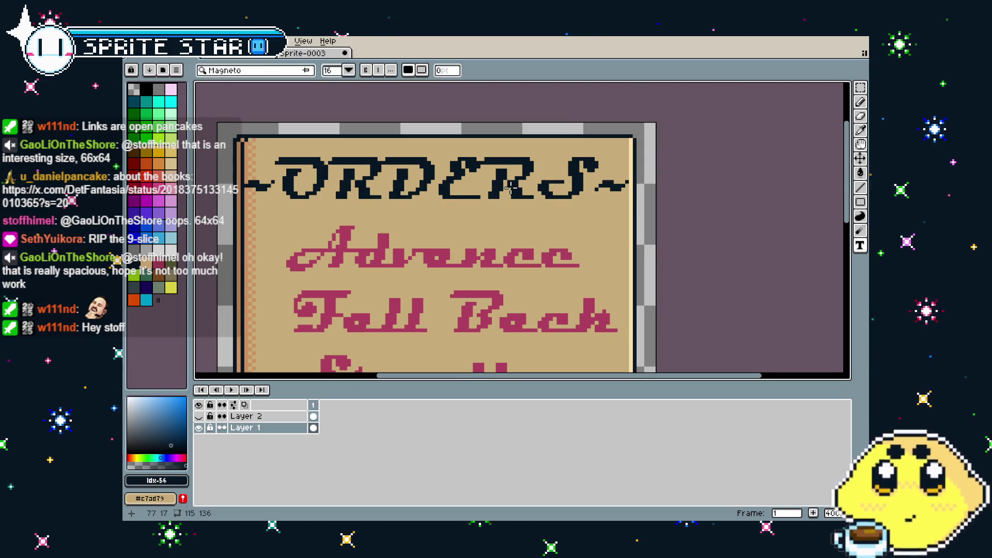
scroll(511, 187, down, 3)
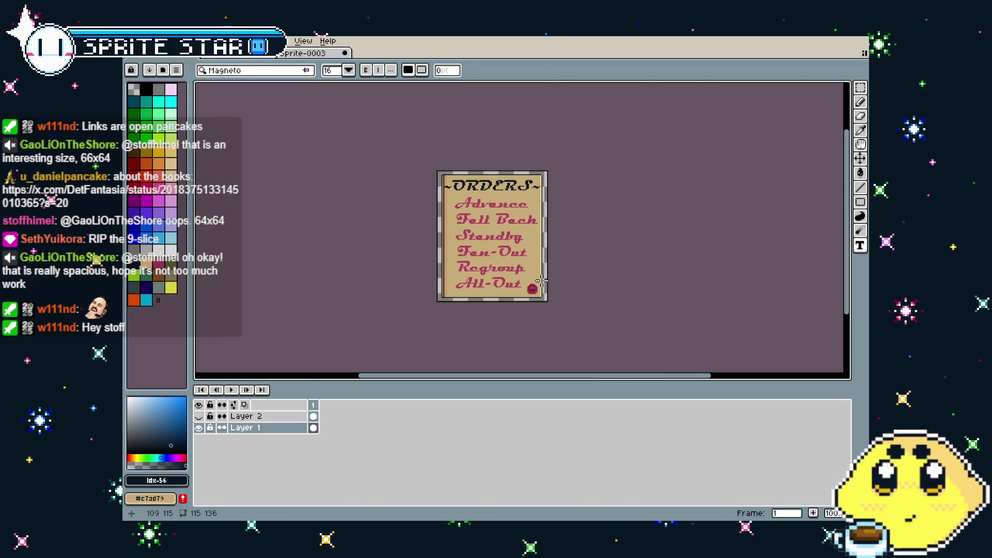
Step: Make Layer 2 visible so the quill shows beside Advance
scroll(538, 248, up, 1)
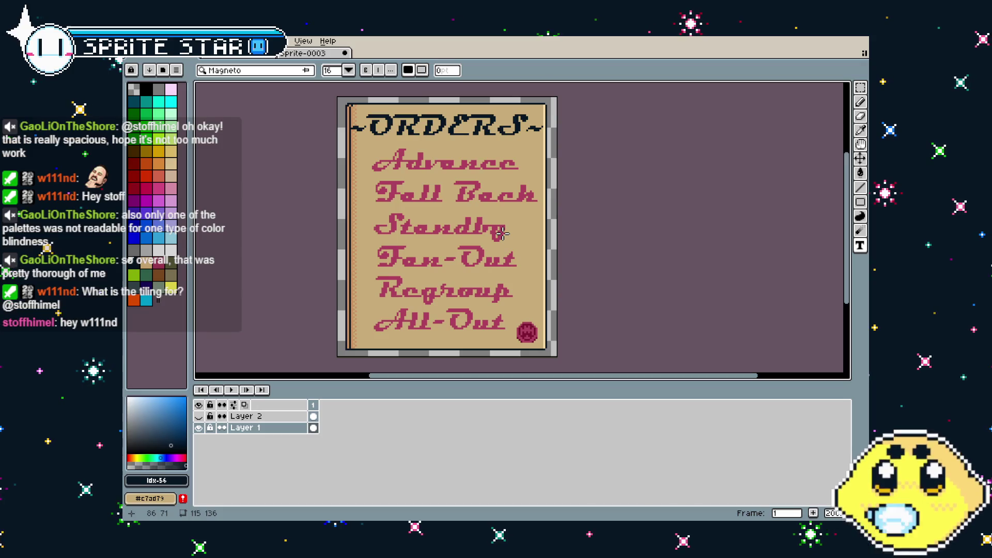
click(198, 416)
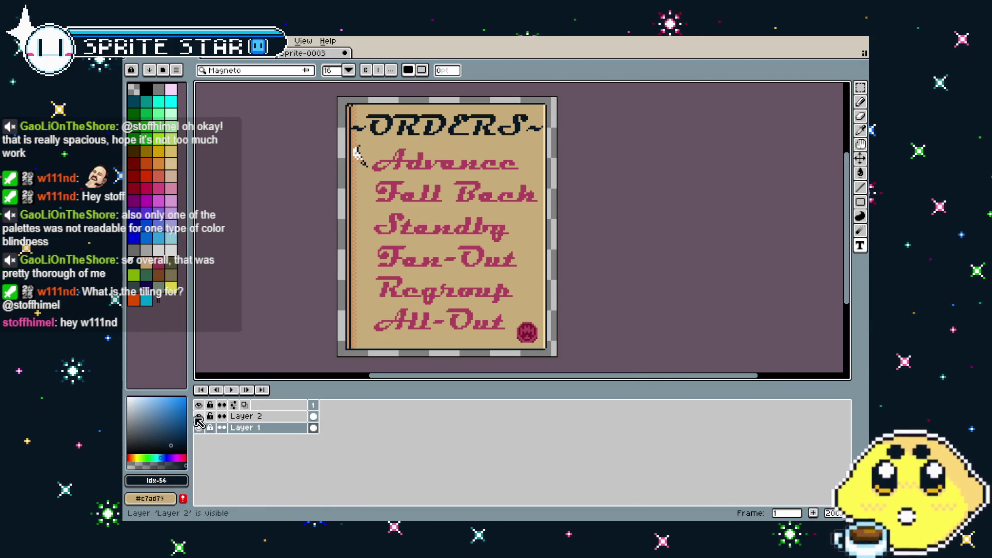
drag(228, 326, 205, 322)
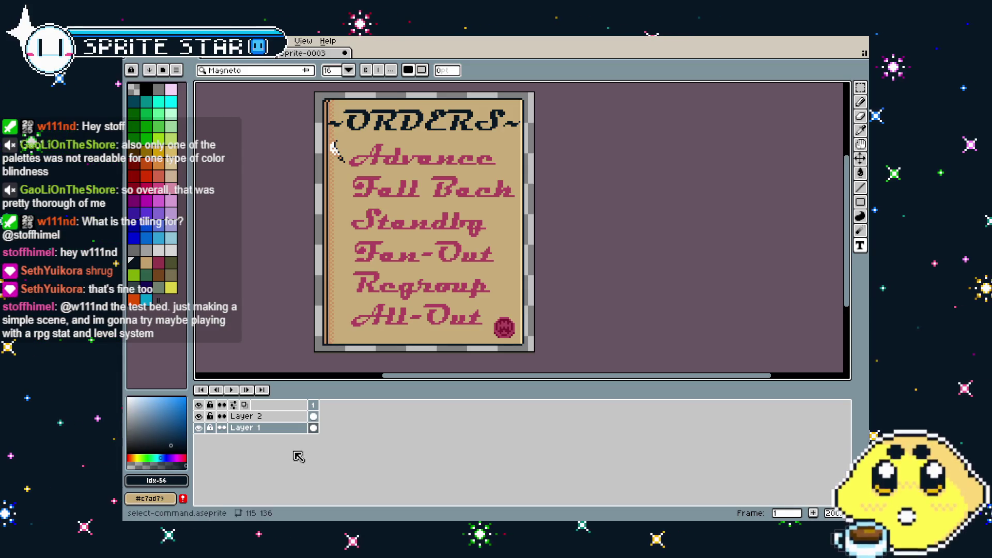
Step: Apply a yellow Outline effect to the quill on Layer 2
click(253, 416)
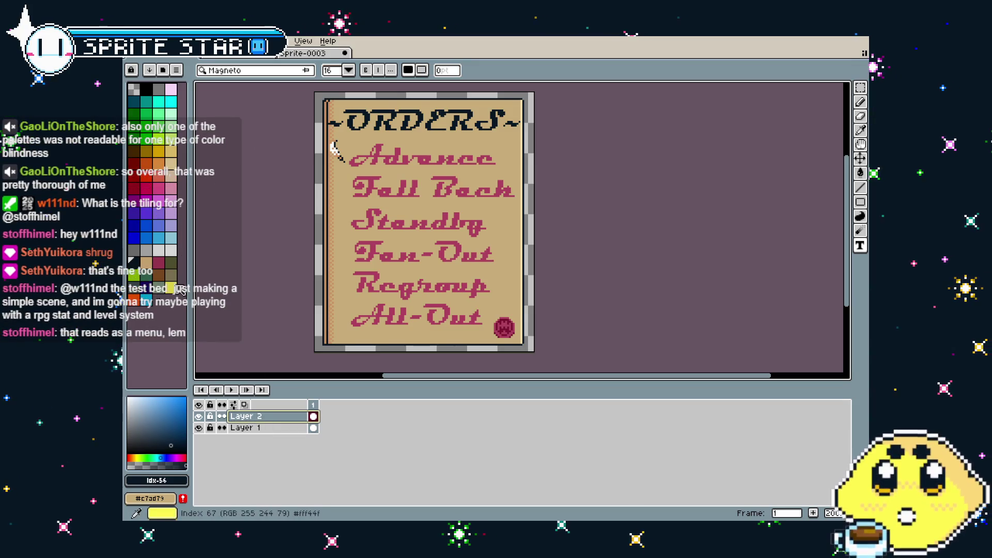
click(171, 287)
key(shift+o)
key(Return)
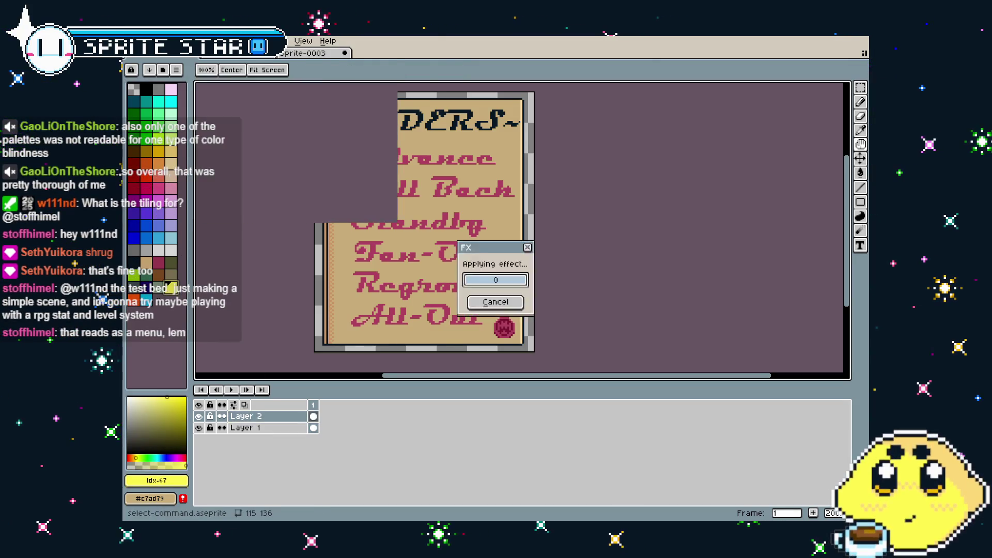
key(t)
scroll(282, 196, up, 1)
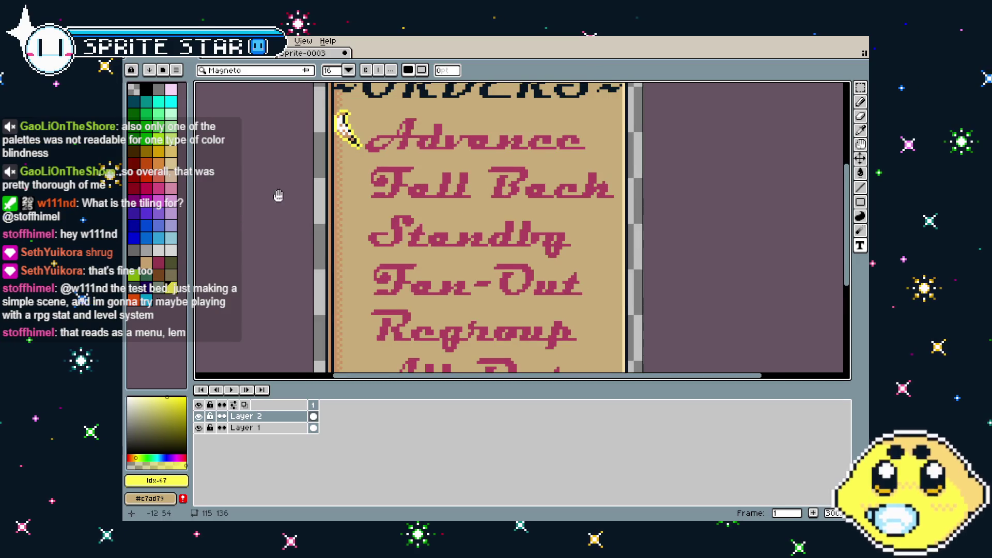
scroll(279, 191, right, 1)
scroll(274, 155, down, 1)
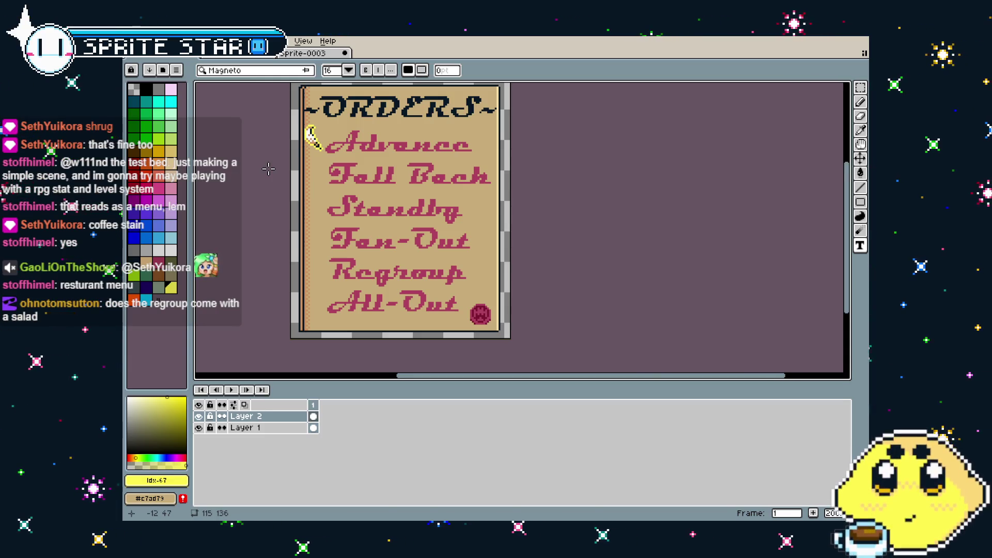
scroll(319, 245, up, 3)
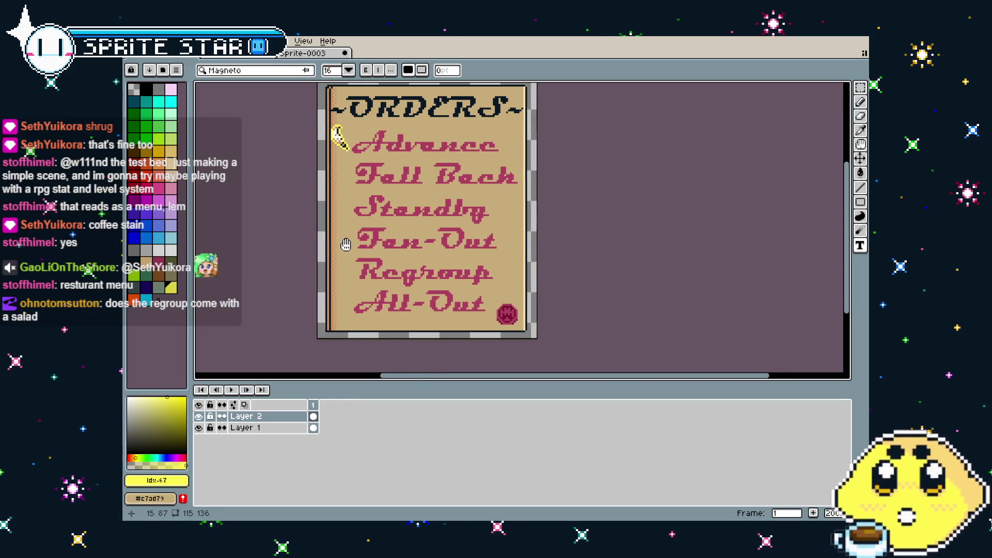
drag(304, 267, 273, 271)
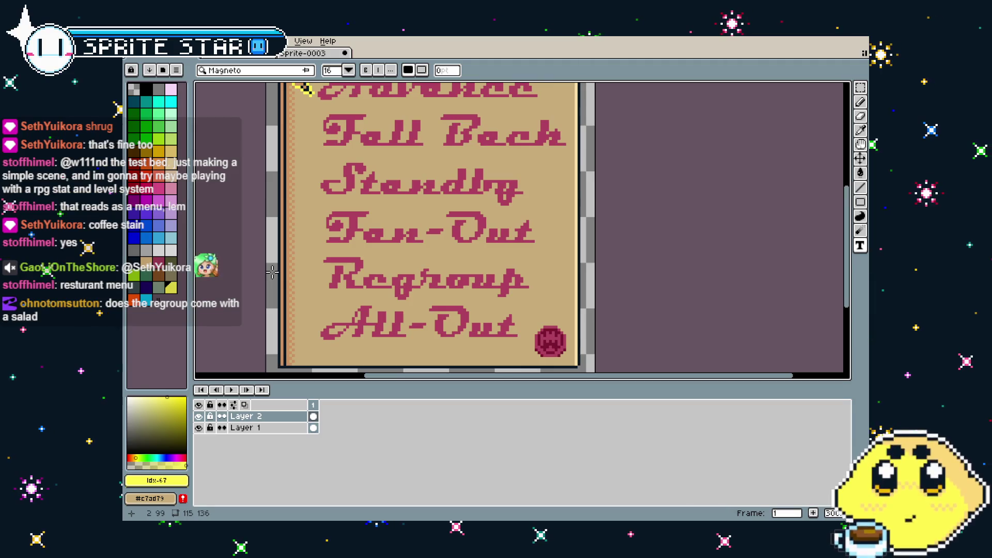
scroll(272, 271, down, 2)
scroll(273, 271, up, 2)
scroll(273, 271, down, 1)
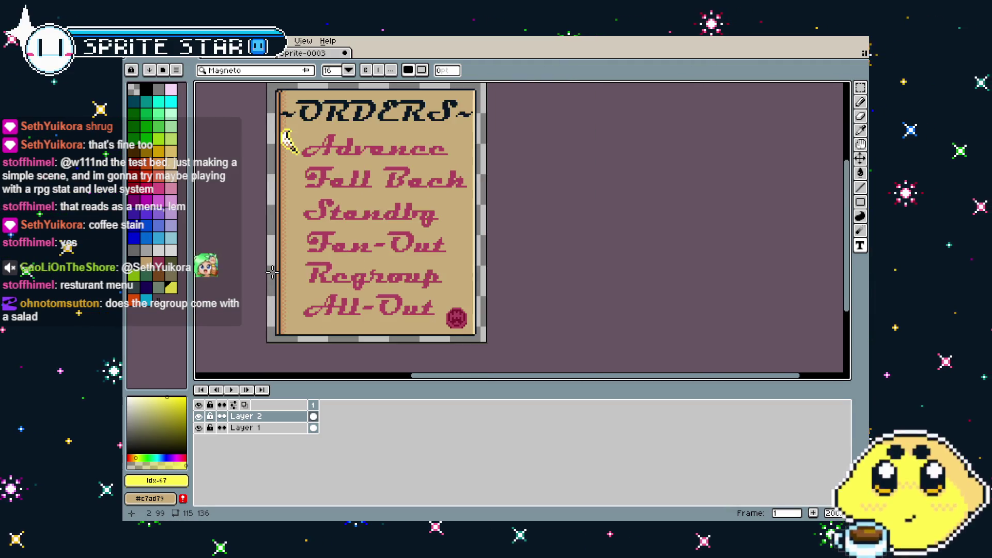
drag(273, 271, 291, 279)
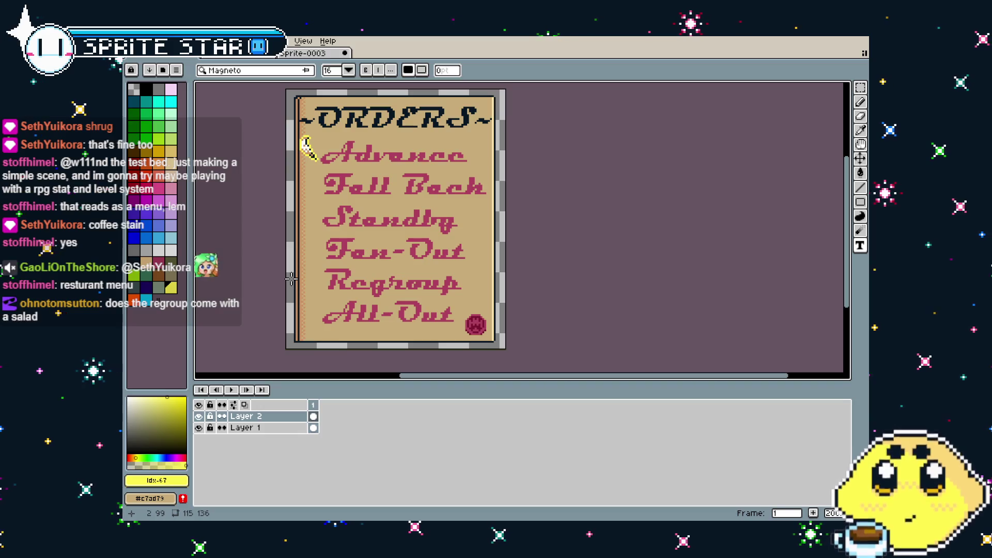